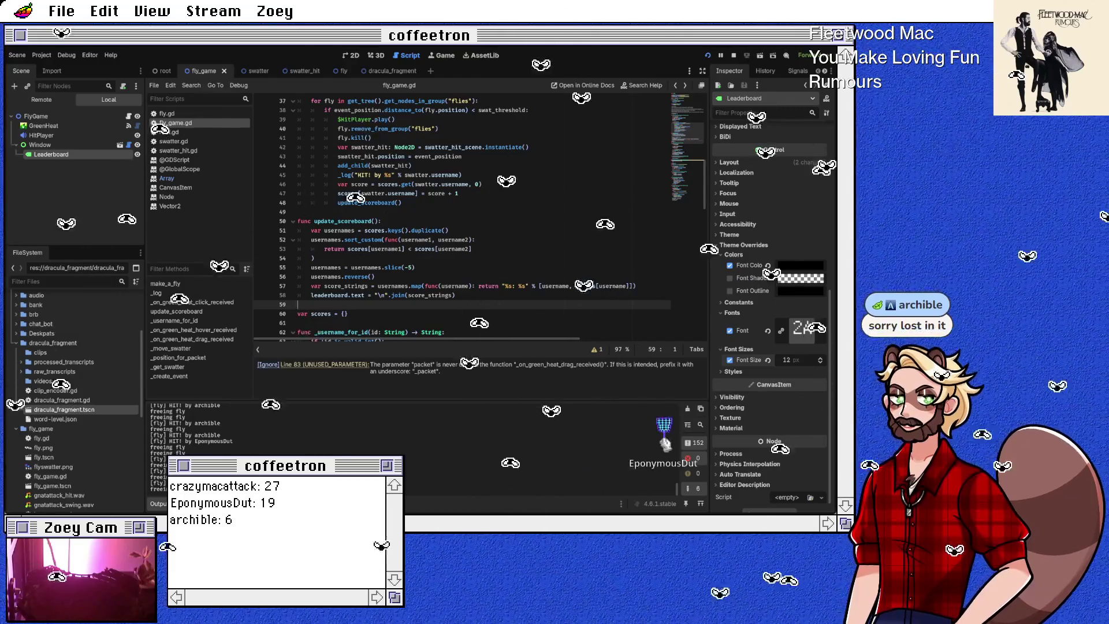
Add a func _ready() -> void: declaration below the leaderboard declaration in fly_game.gd.
scroll(480, 217, "up", 6)
scroll(480, 216, "up", 6)
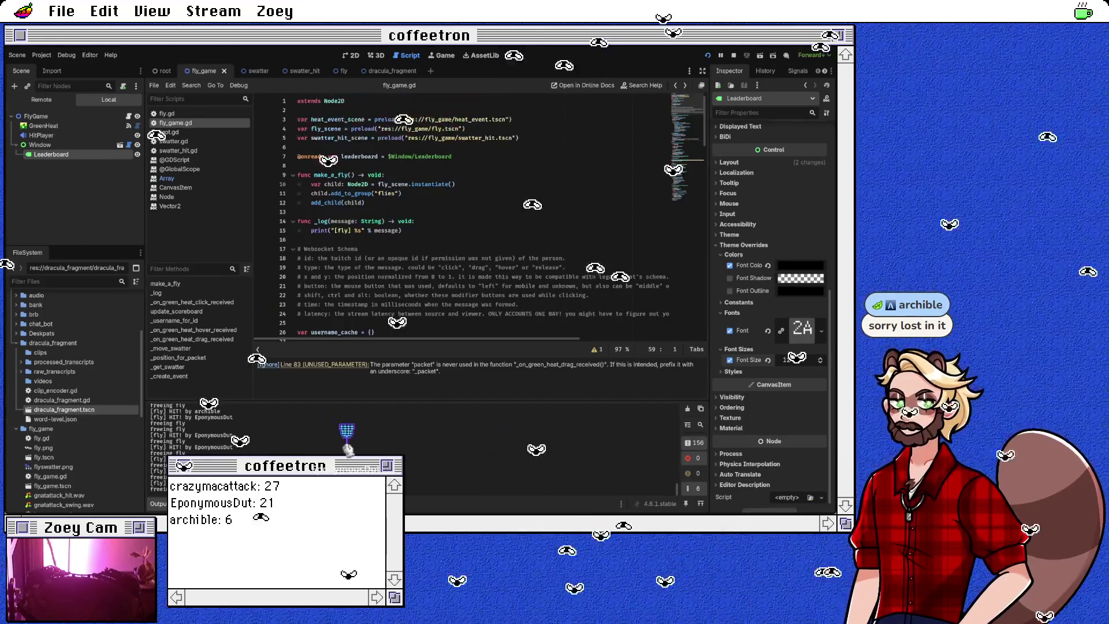
scroll(479, 217, "down", 20)
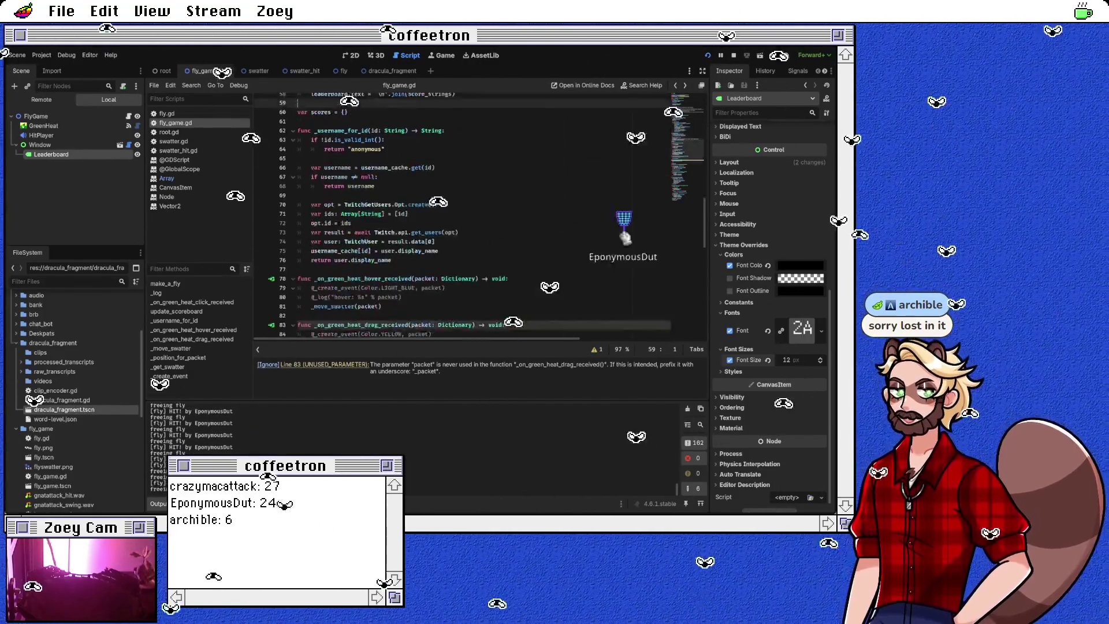
scroll(479, 217, "up", 20)
left_click(405, 165)
key("Return")
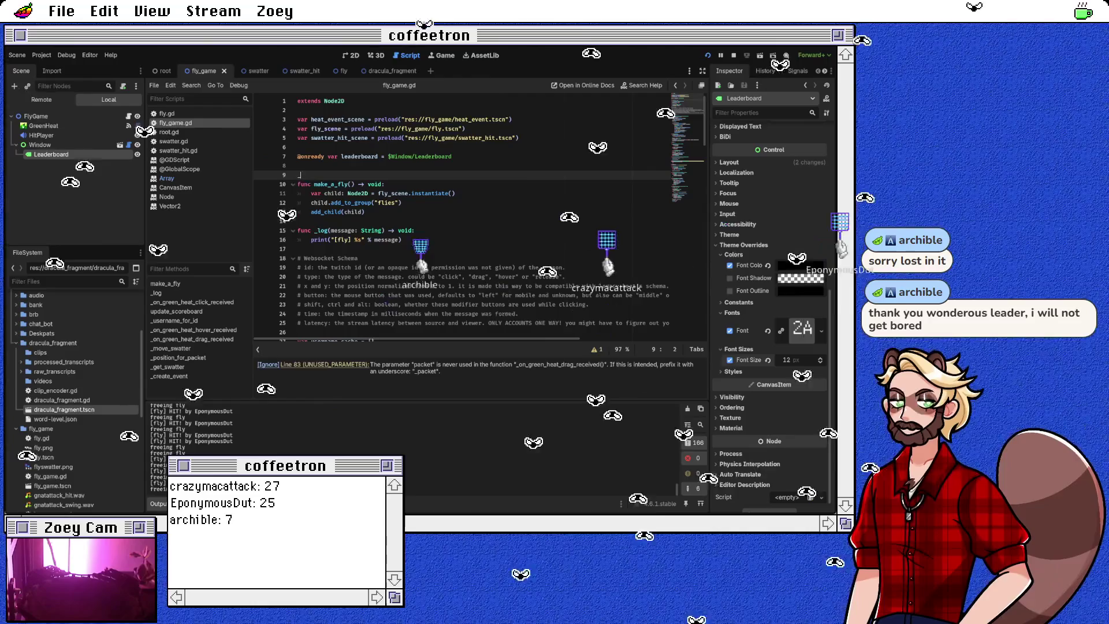
type("fun")
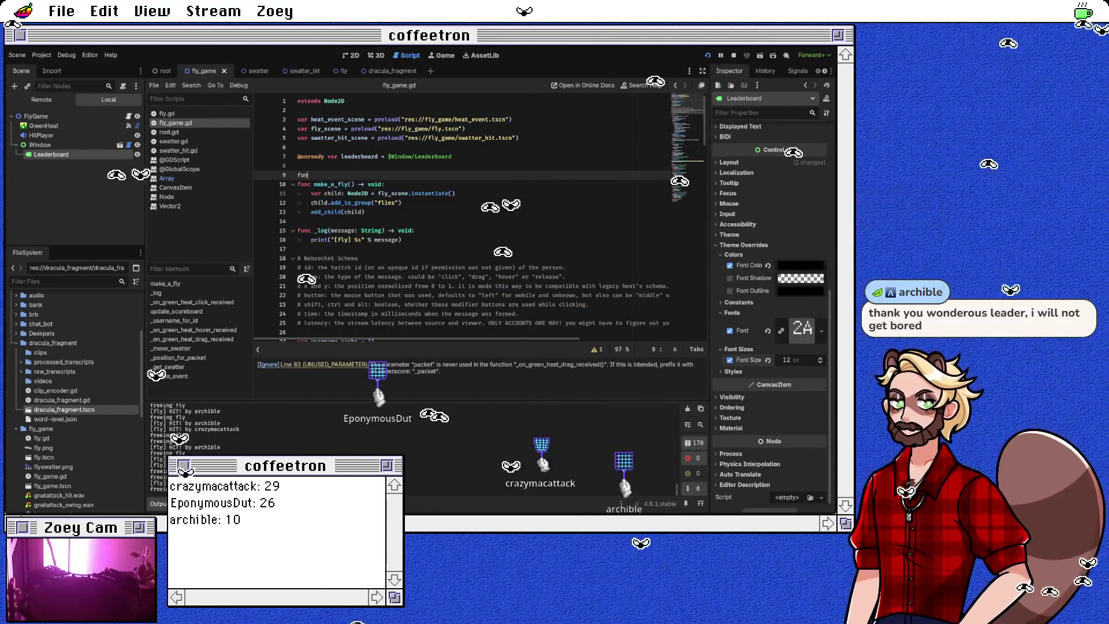
type("c _r")
key("Return")
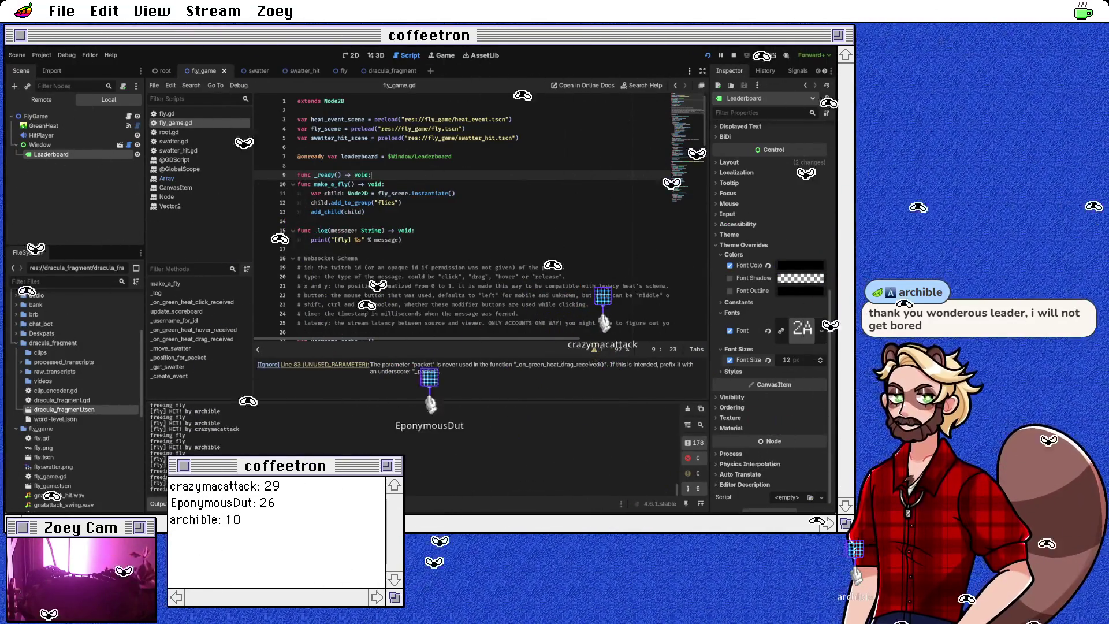
key("Return")
Set $Window.title to "best swatters" inside _ready and save fly_game.gd.
type("leaderb")
key("Return")
key("BackSpace")
key("BackSpace")
key("BackSpace")
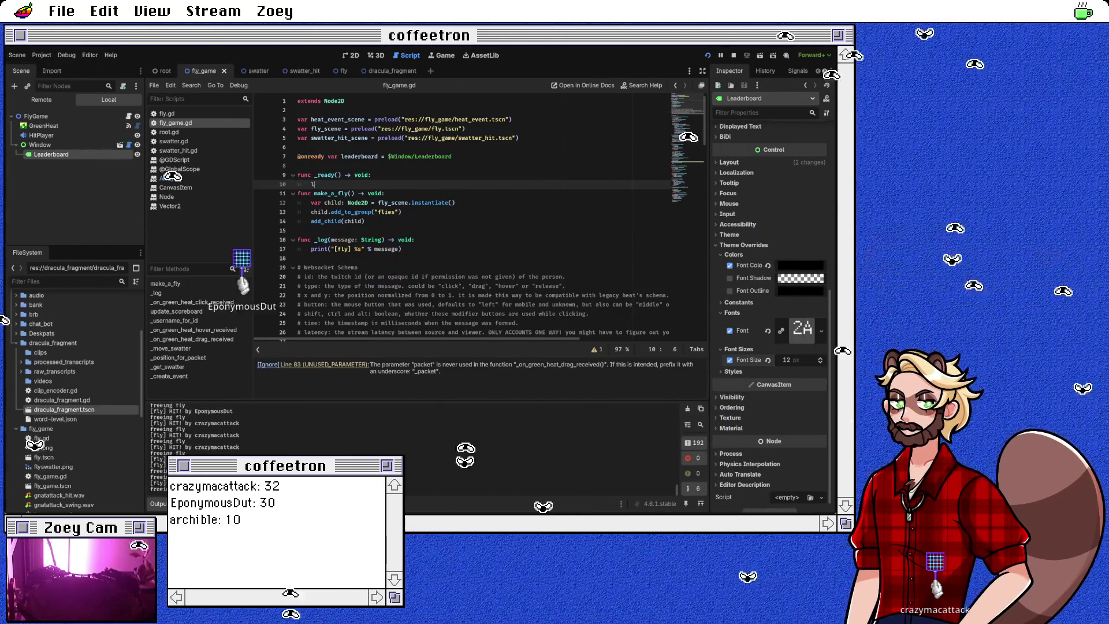
type("Window.")
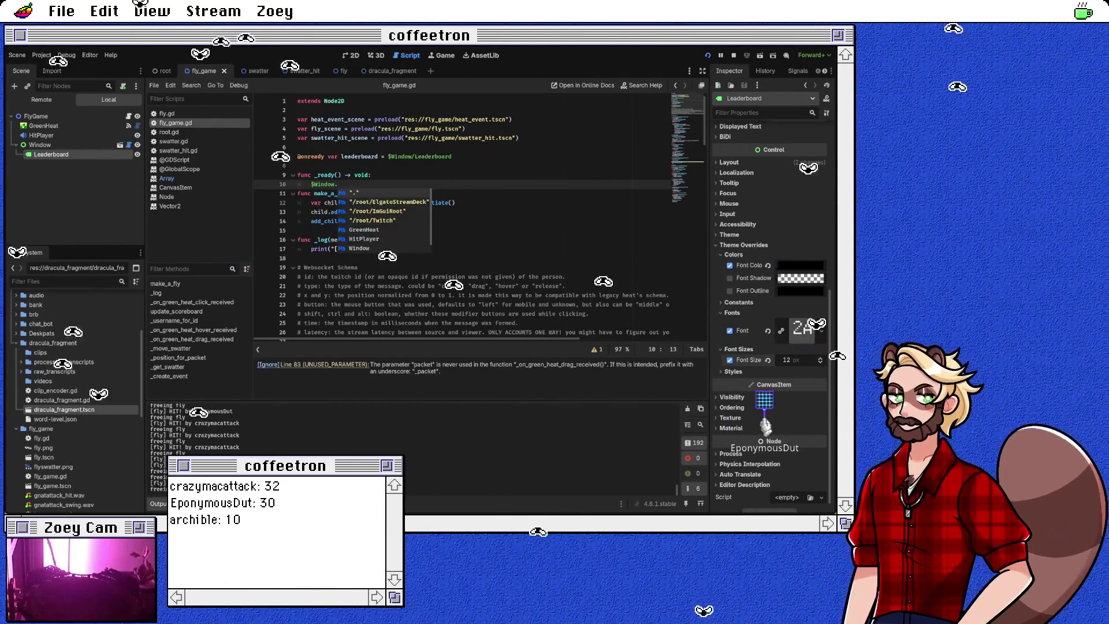
type("Le")
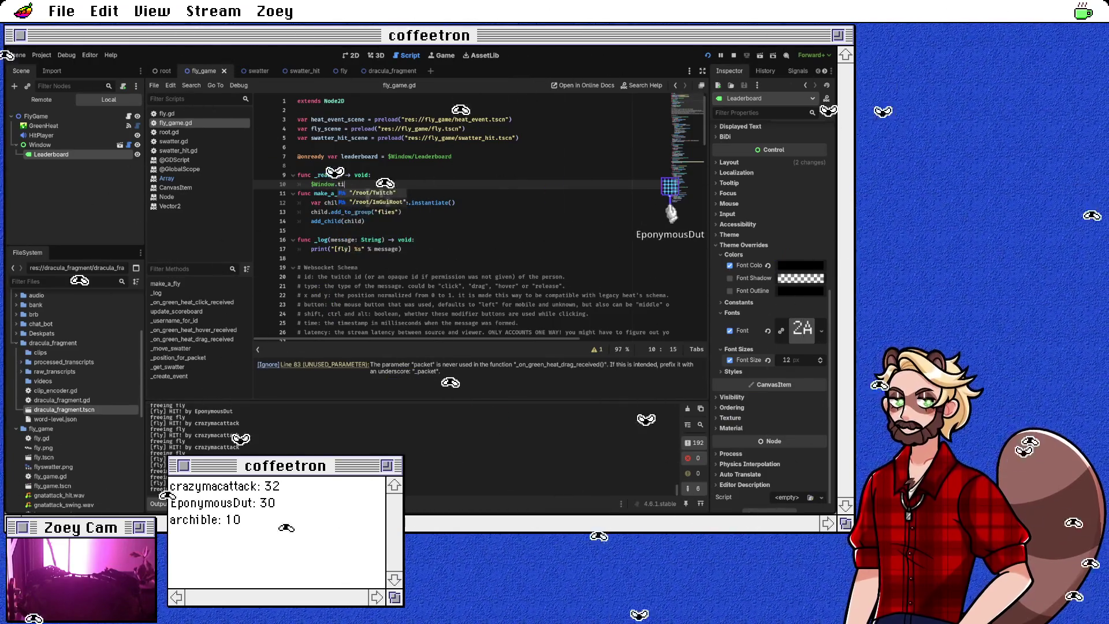
type("= \"best swatters")
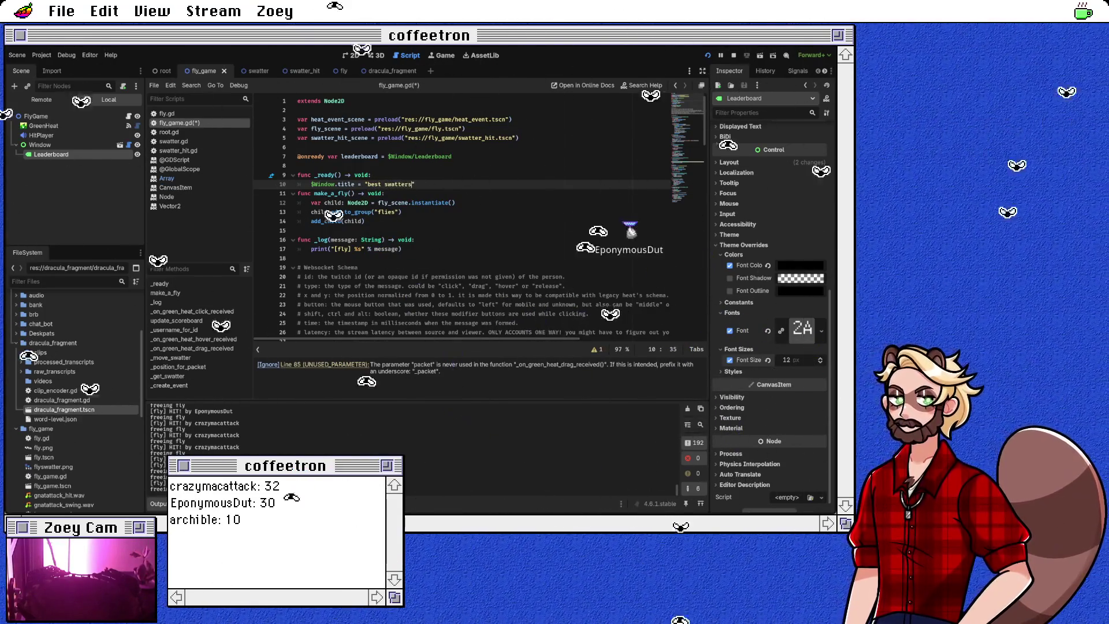
key("End")
key("Return")
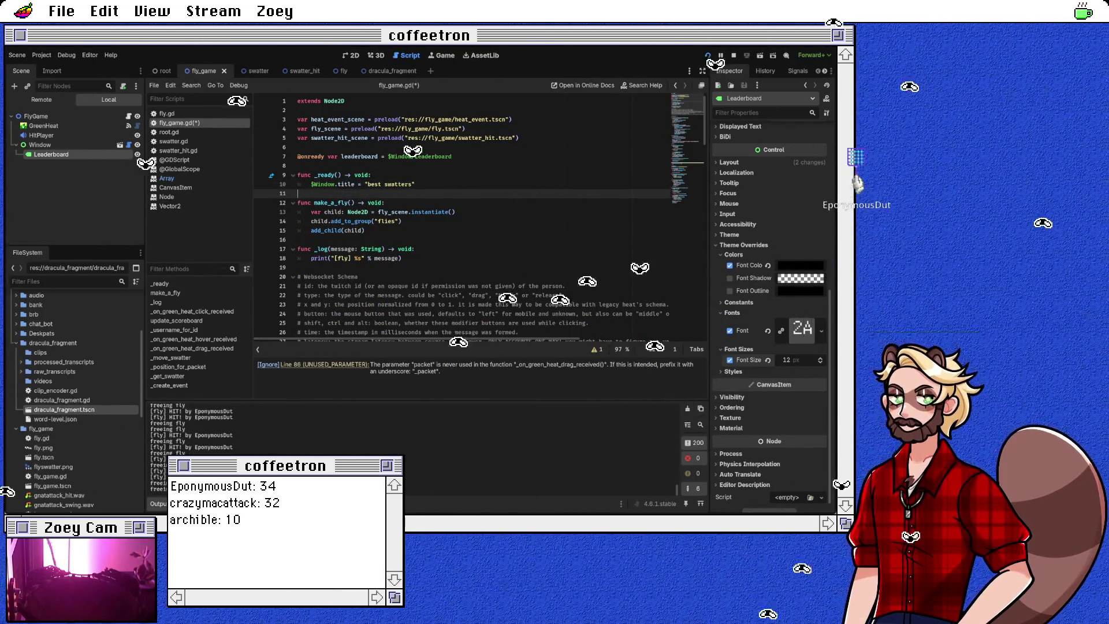
key("ctrl+s")
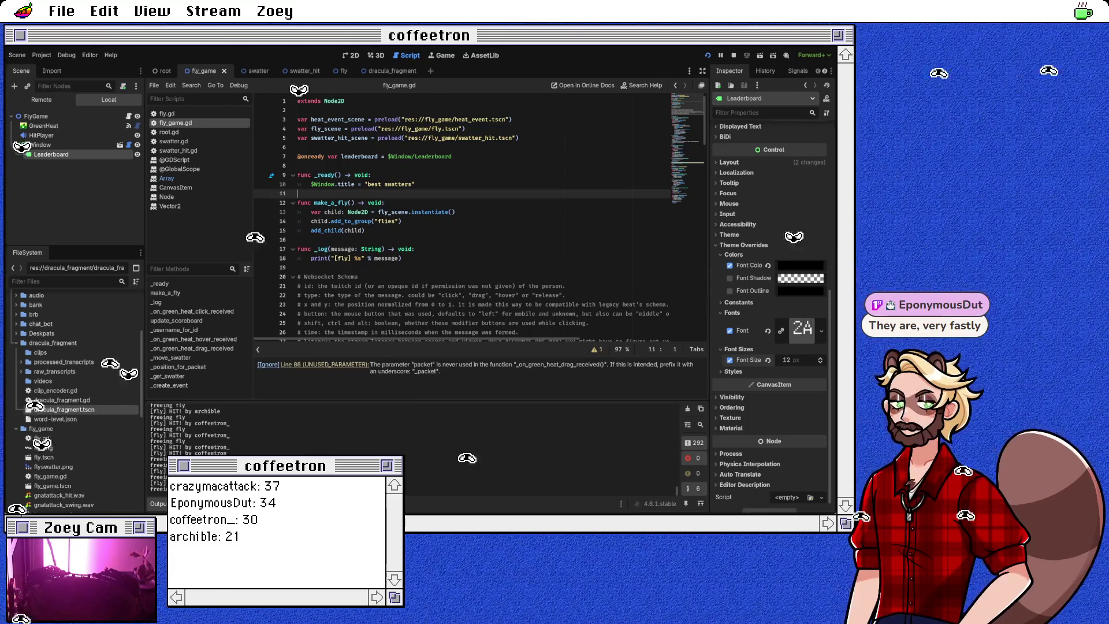
Open fly.gd, change the dead-fly line to velocity += GRAVITY * _delta * 0.5, and save.
key("ctrl+F1")
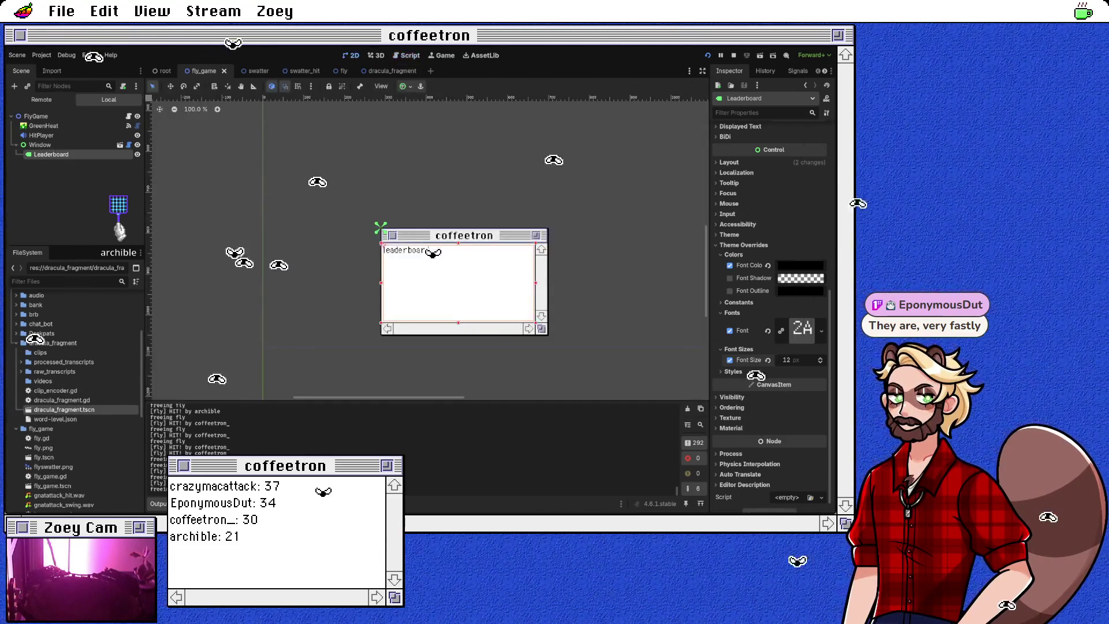
key("ctrl+F3")
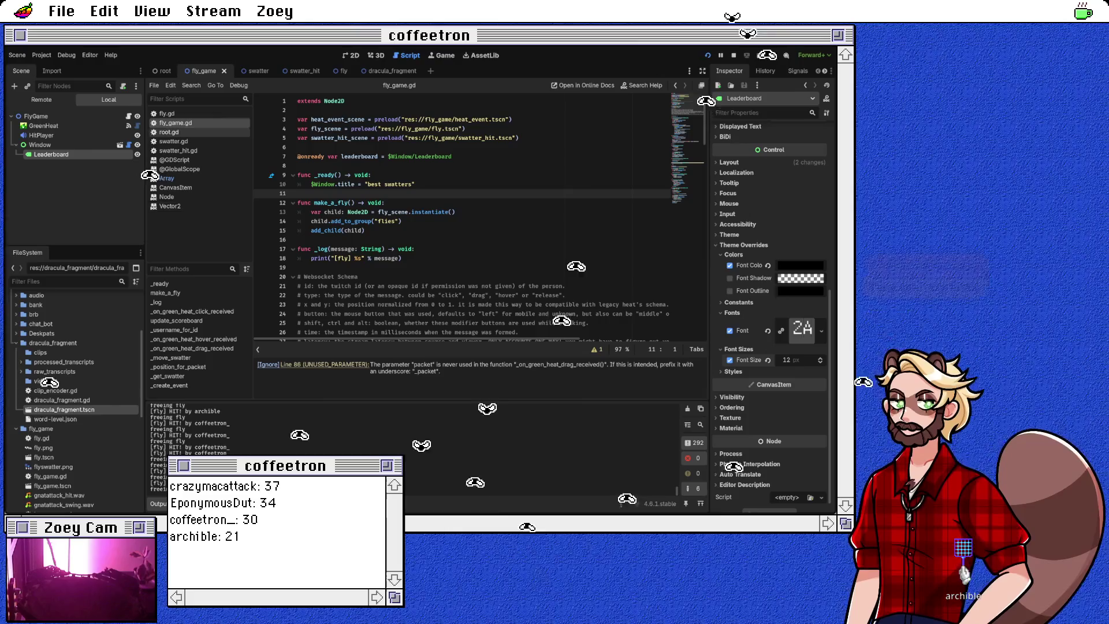
left_click(166, 113)
scroll(462, 243, "up", 7)
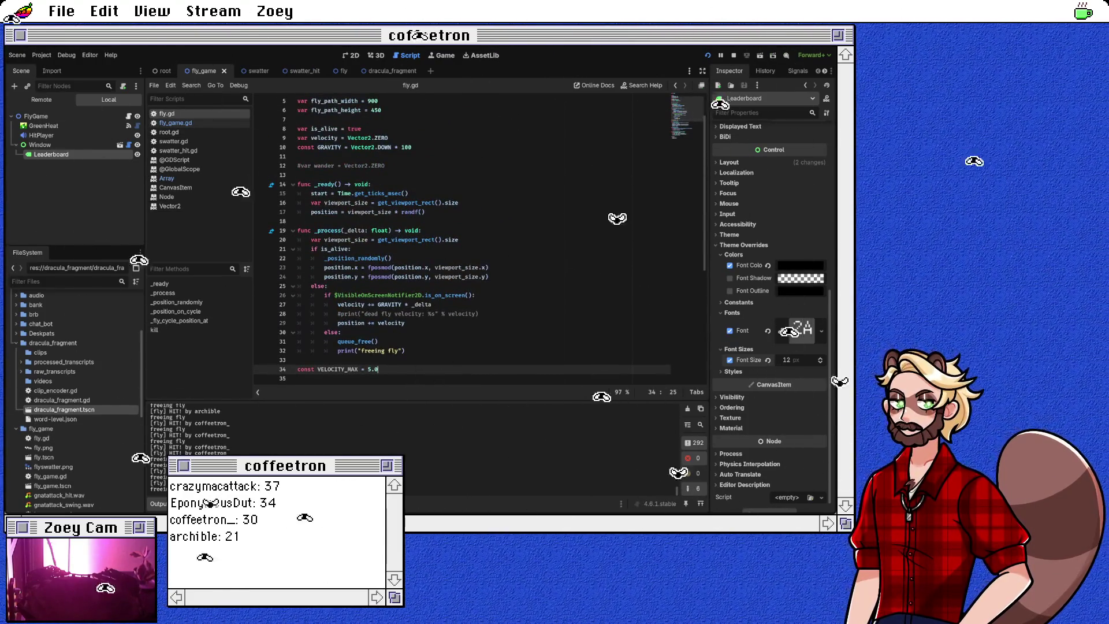
double_click(389, 304)
left_click(432, 305)
type("* 0")
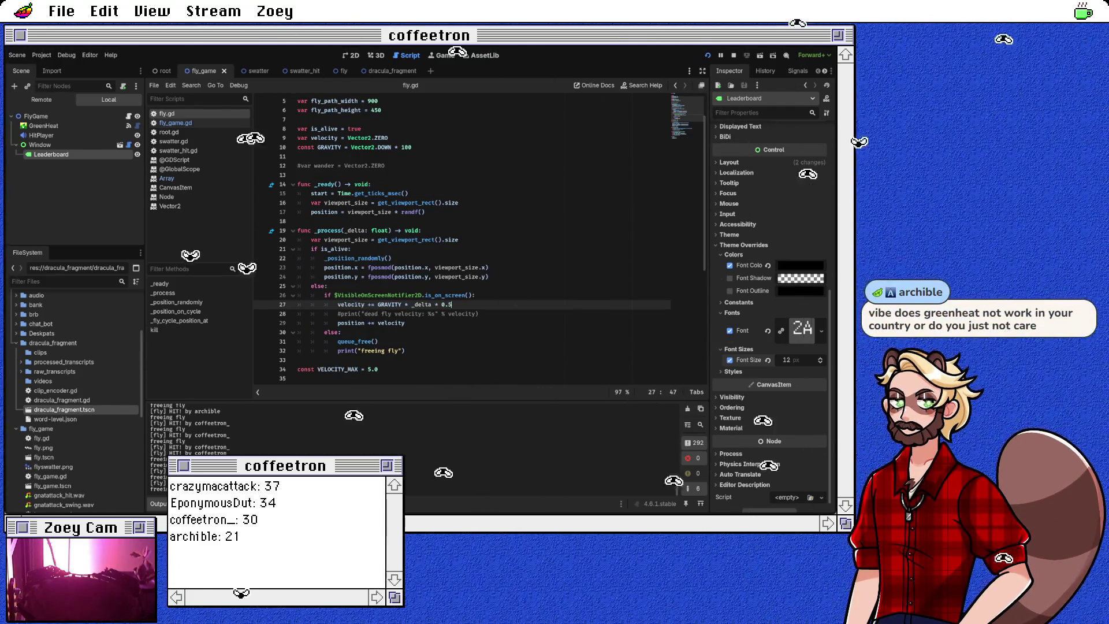
type(".5")
key("ctrl+s")
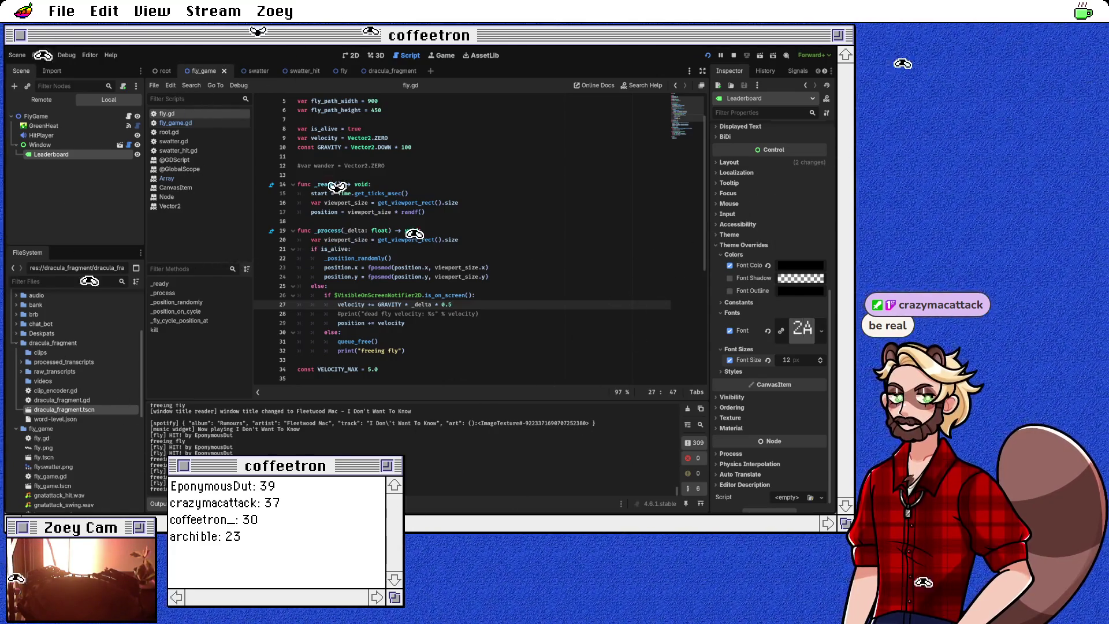
Declare var autospawn_rate = 0 on a new line below the GRAVITY constant.
scroll(462, 237, "up", 2)
left_click(363, 166)
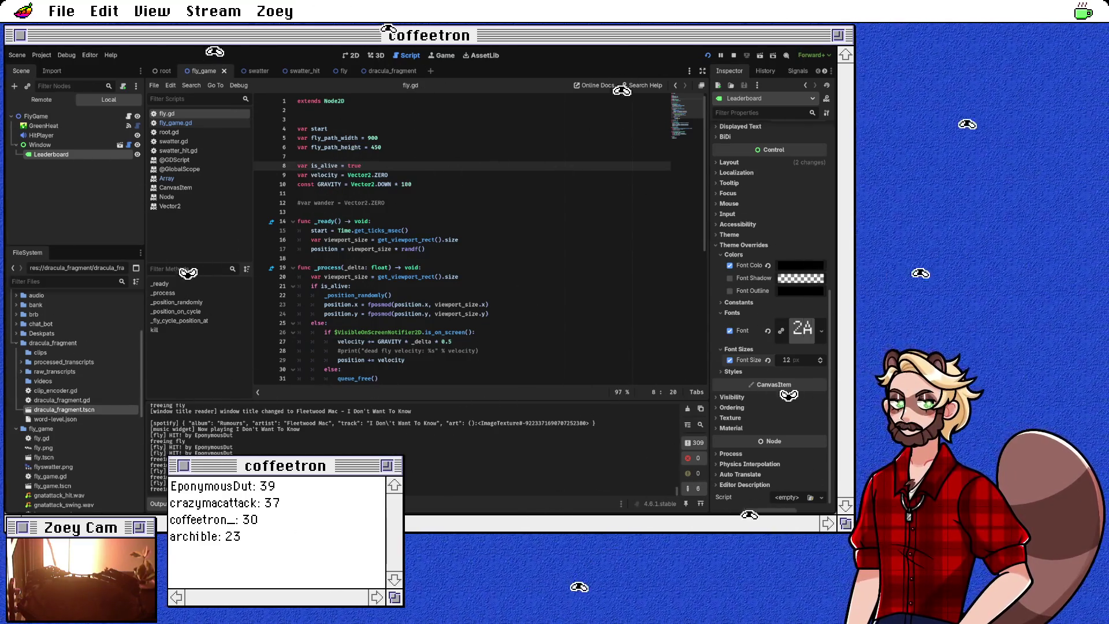
left_click(412, 184)
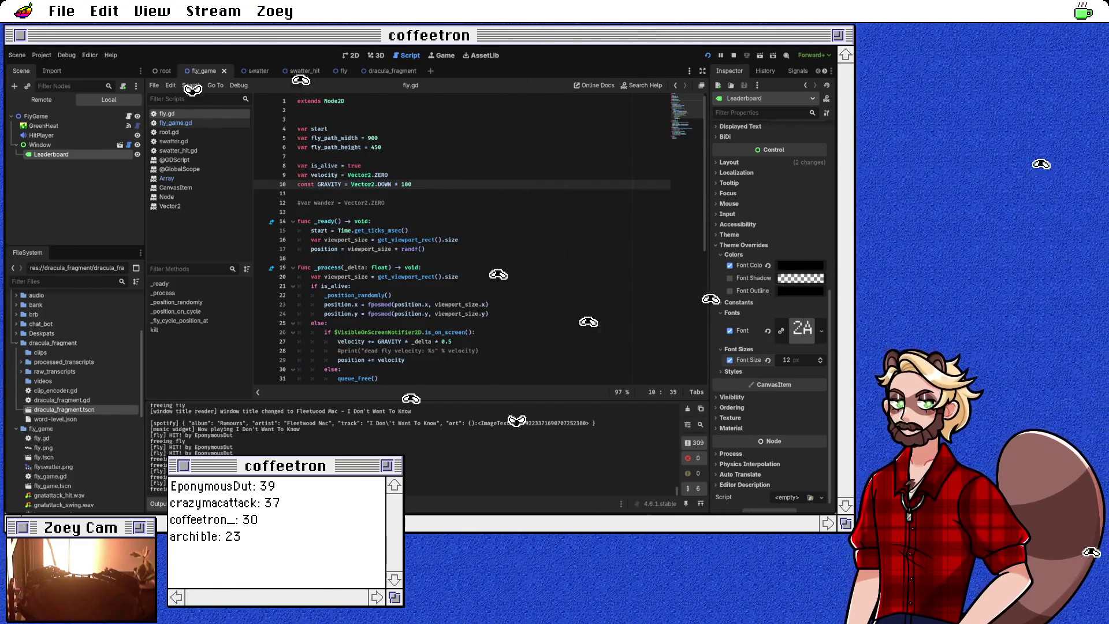
key("Return")
key("Return")
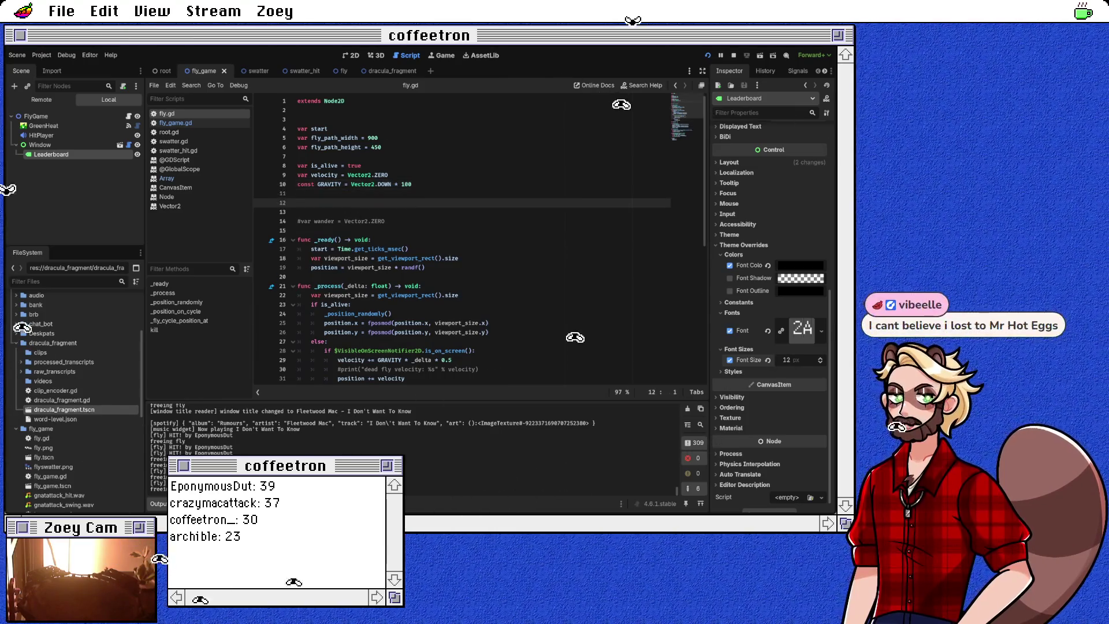
type("var autospawn_rate")
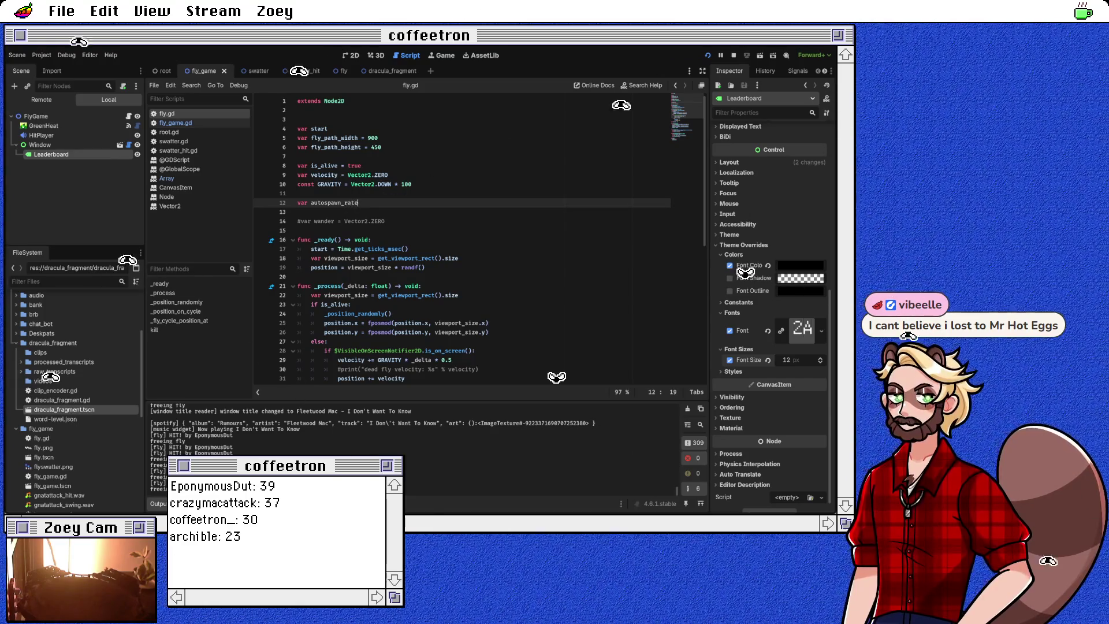
type(" =")
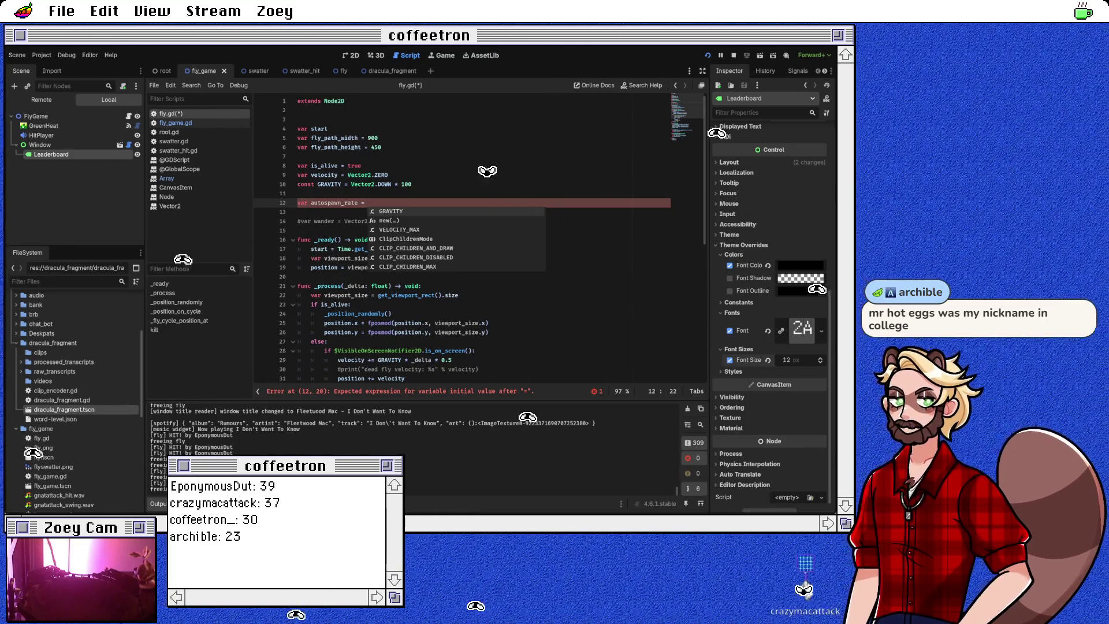
type("0")
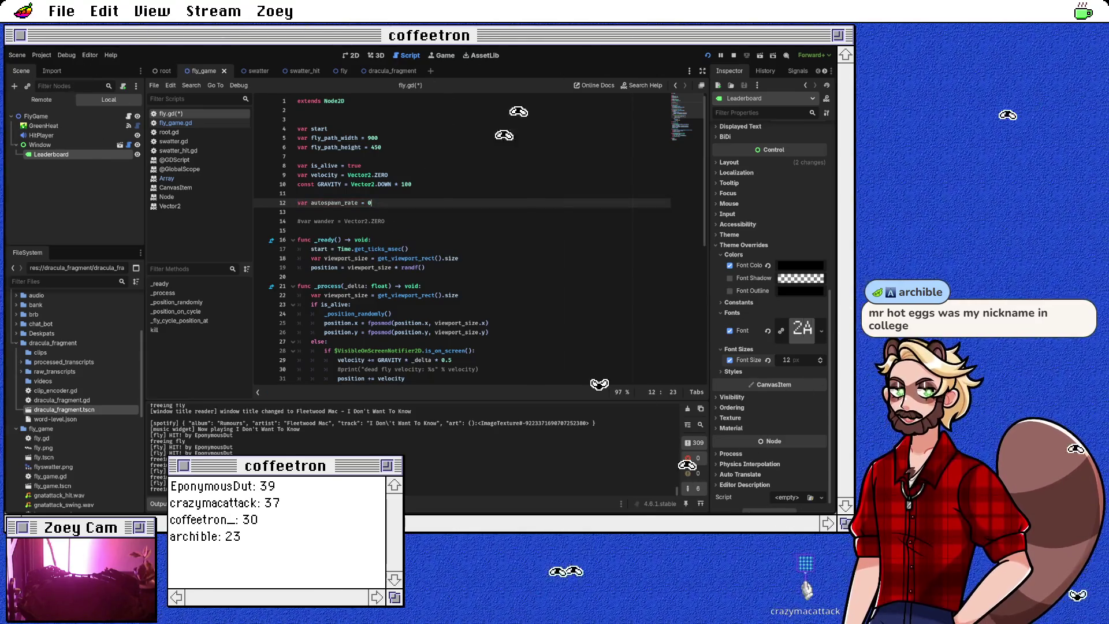
Review fly.gd down to _process and back to the autospawn_rate line.
scroll(462, 237, "down", 2)
scroll(462, 237, "down", 1)
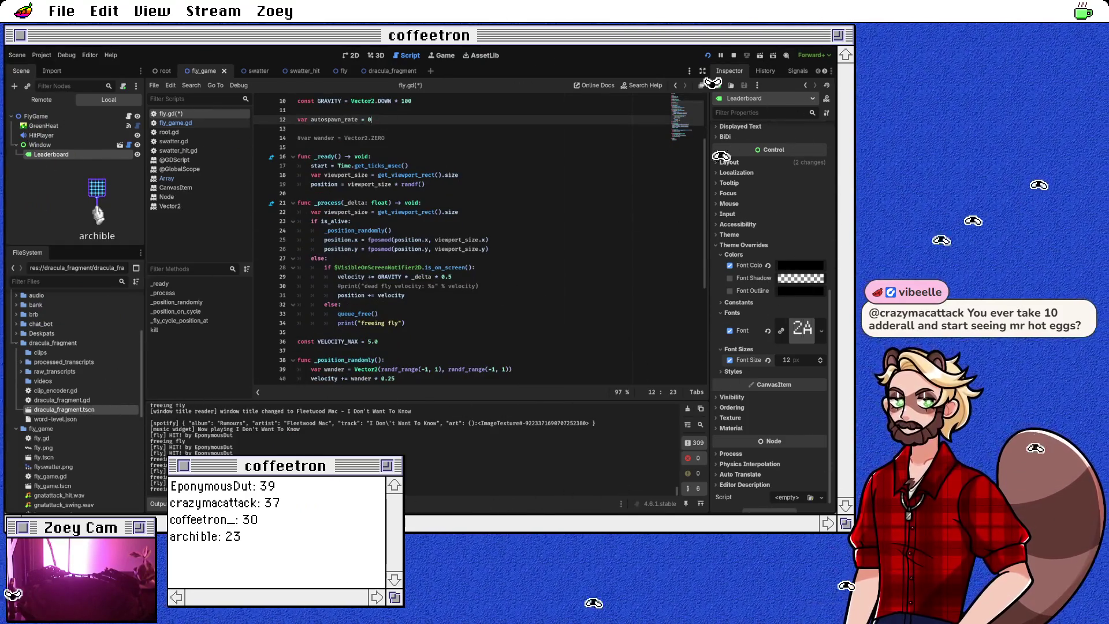
left_click(422, 203)
scroll(422, 203, "up", 1)
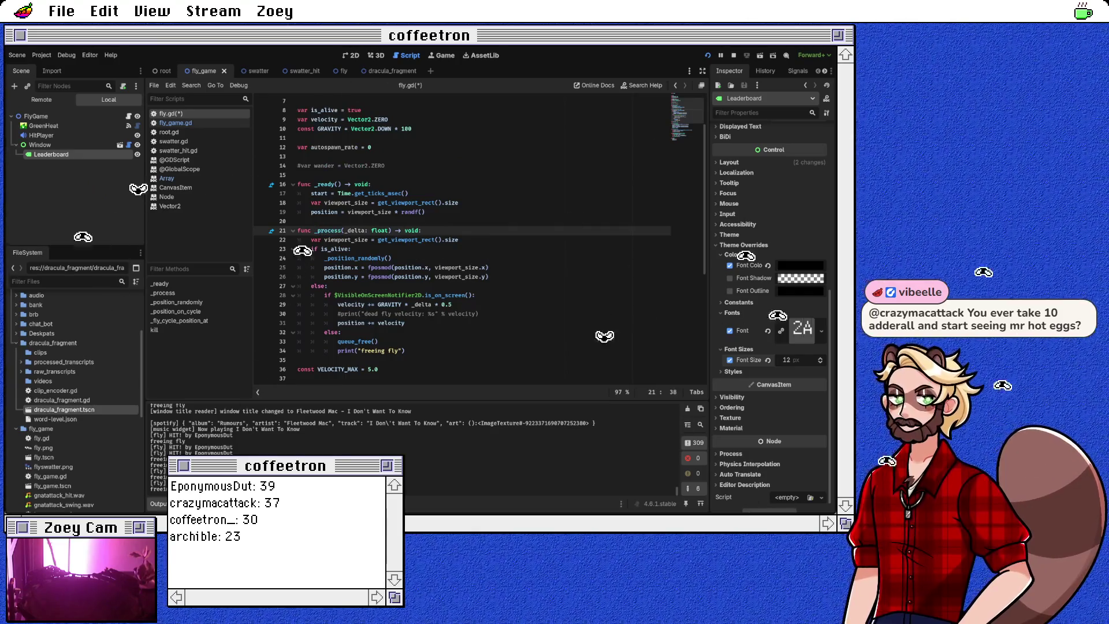
scroll(462, 237, "down", 4)
scroll(480, 237, "down", 3)
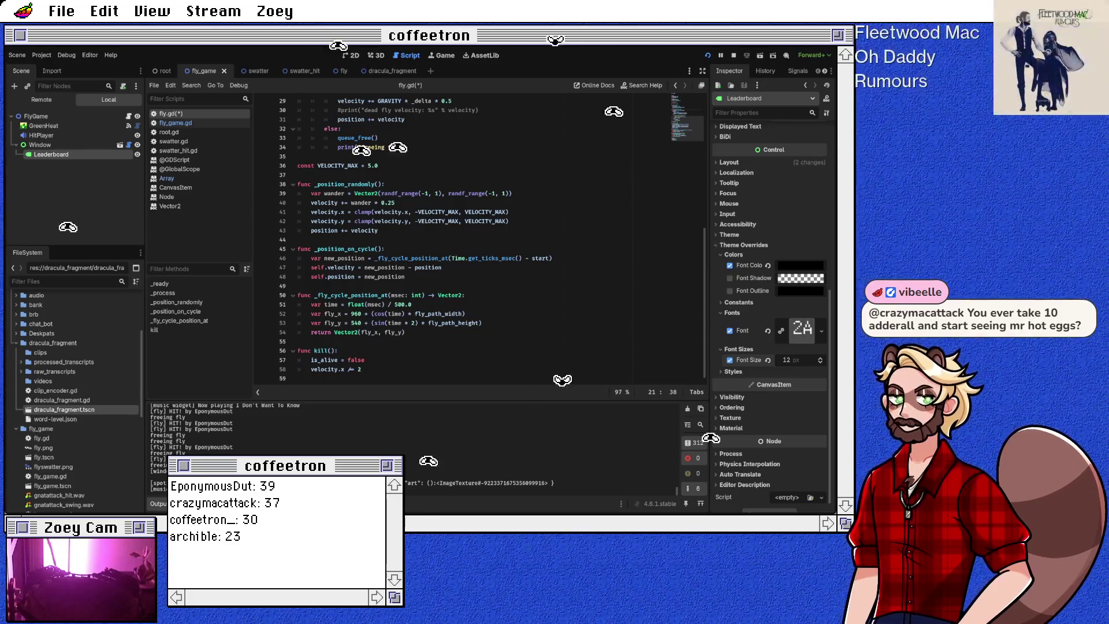
scroll(462, 237, "up", 8)
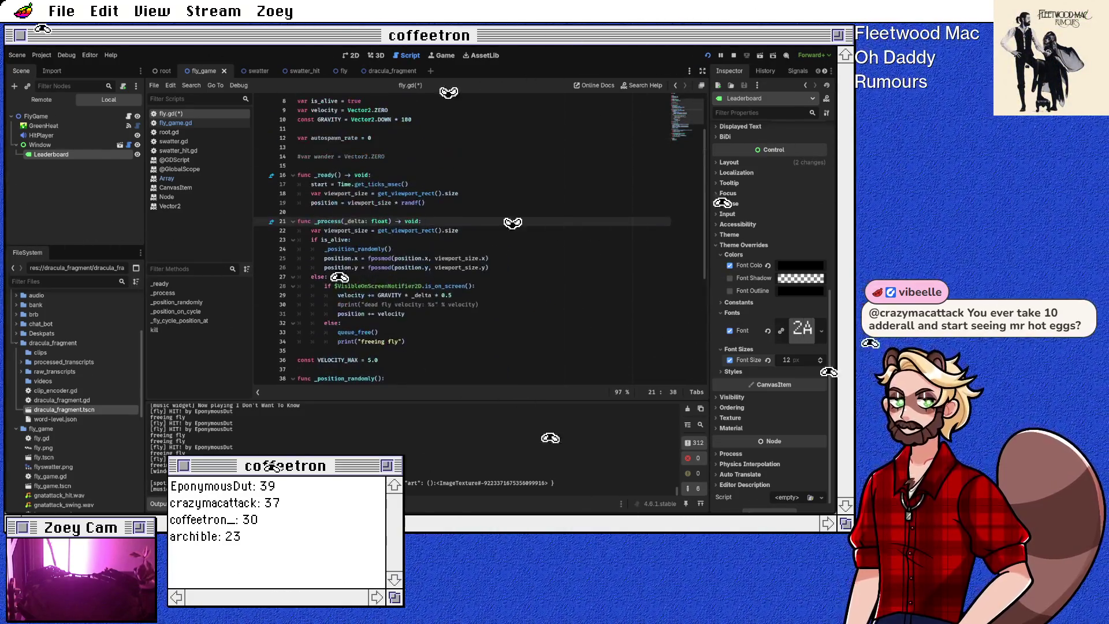
left_click(371, 194)
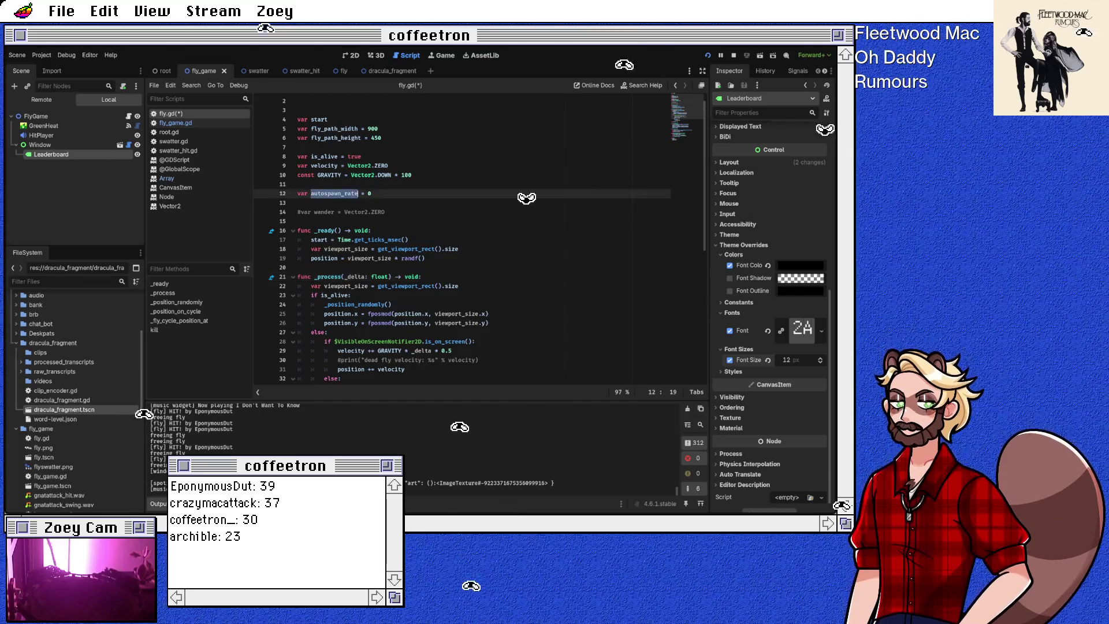
Remove the autospawn_rate declaration from fly.gd and save it.
key("ctrl+shift+k")
key("BackSpace")
key("ctrl+s")
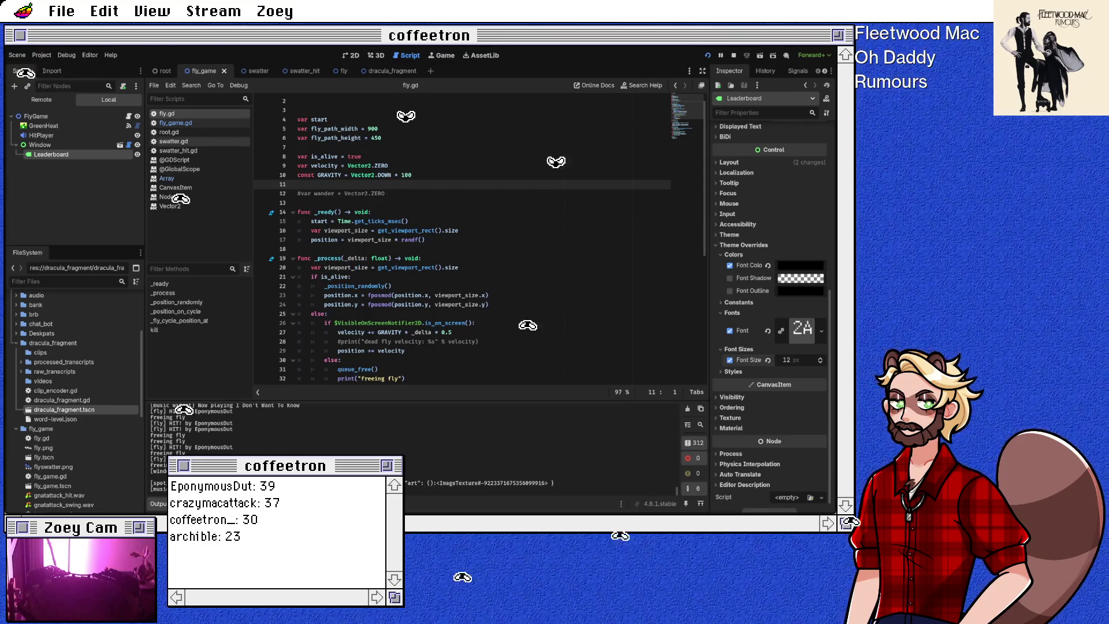
Paste var autospawn_rate = 0 below the leaderboard reference in fly_game.gd.
left_click(176, 122)
left_click(298, 165)
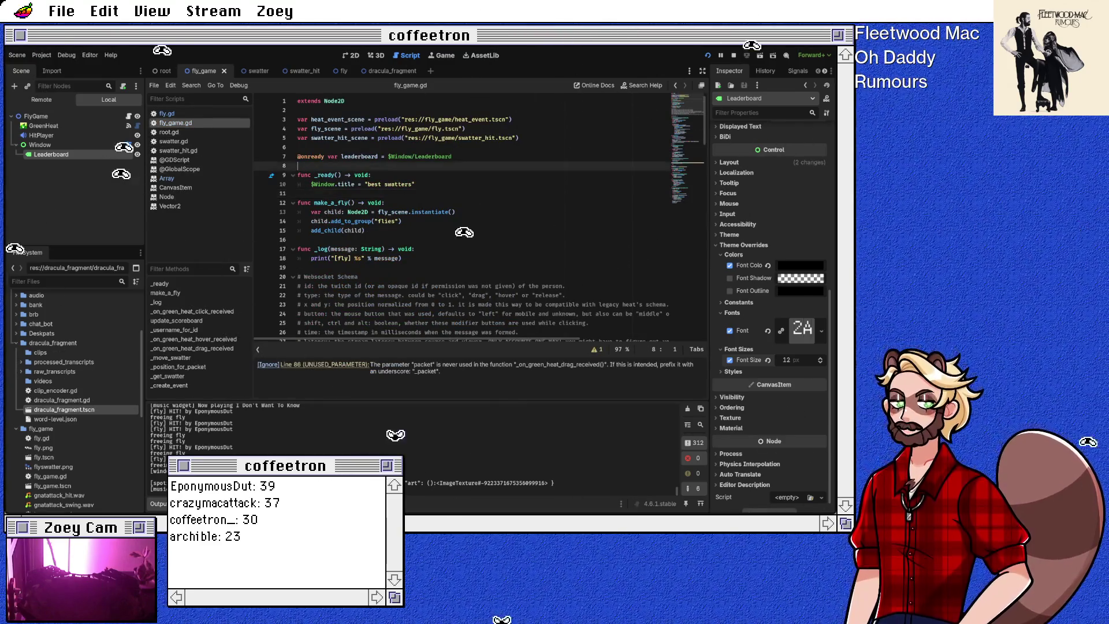
type("var autospawn_rate = 0")
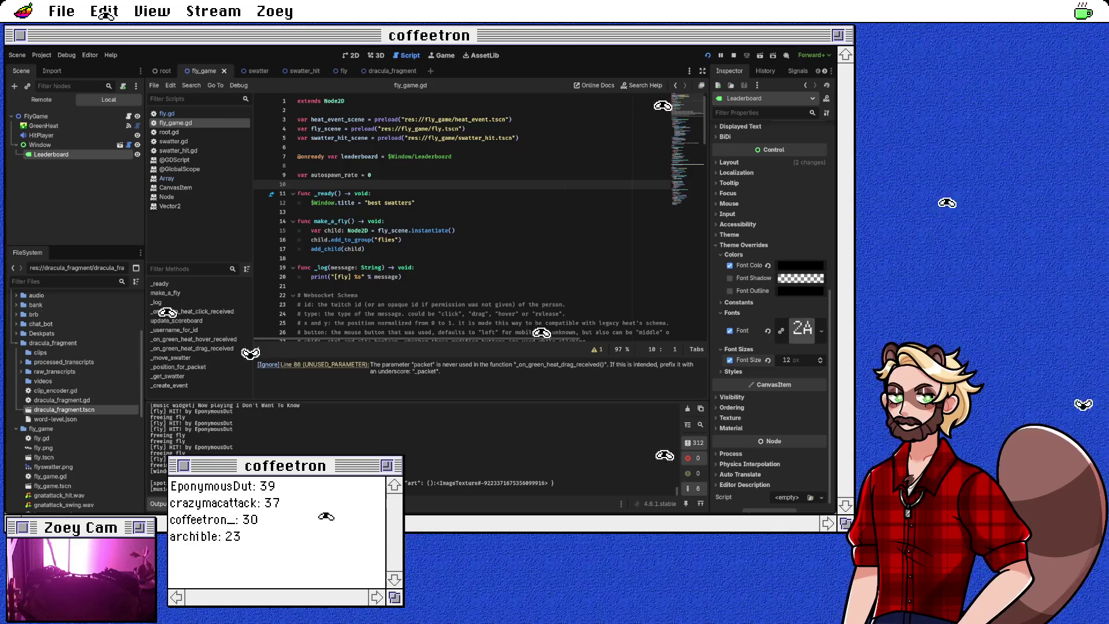
key("Down")
key("Down")
key("Down")
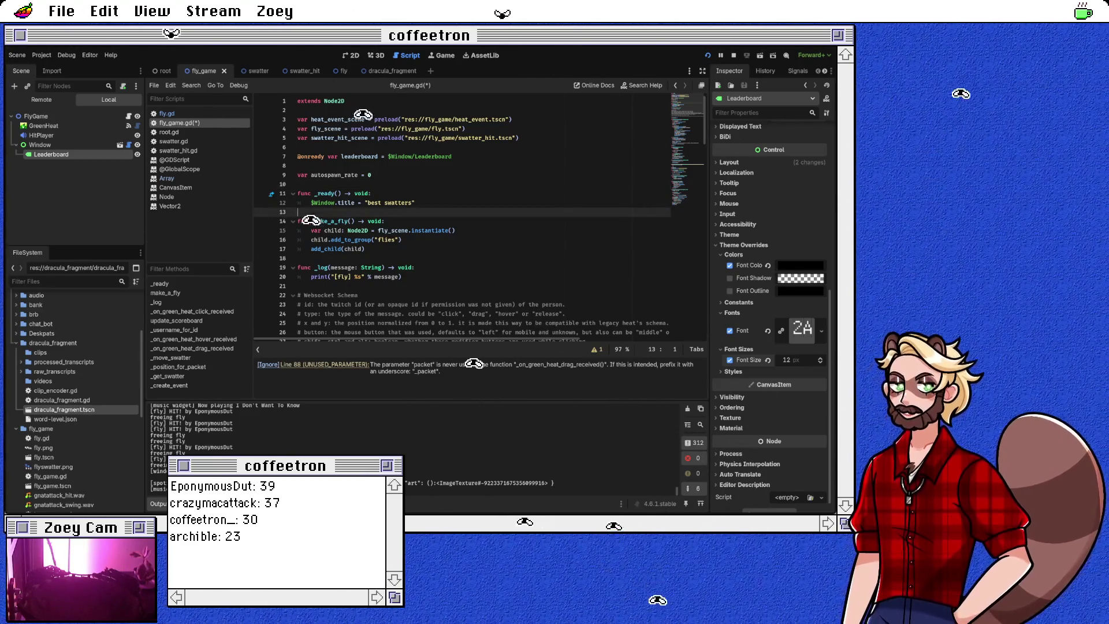
Add a _process(delta: float) function after _ready, starting its body with var flies_to_spawn =.
key("Return")
type("func _")
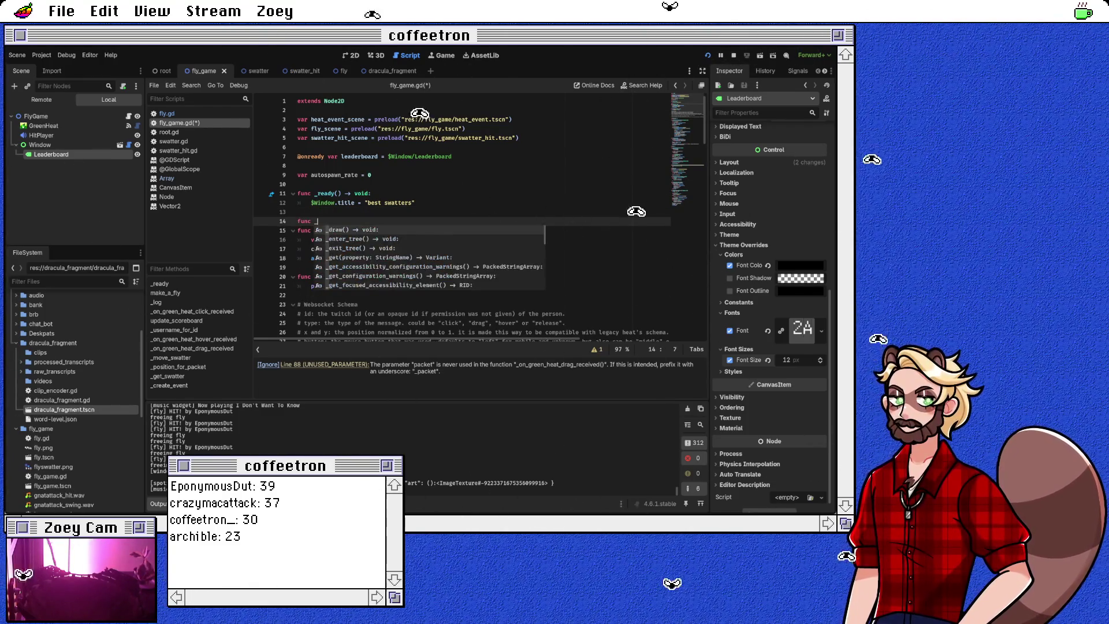
type("pro")
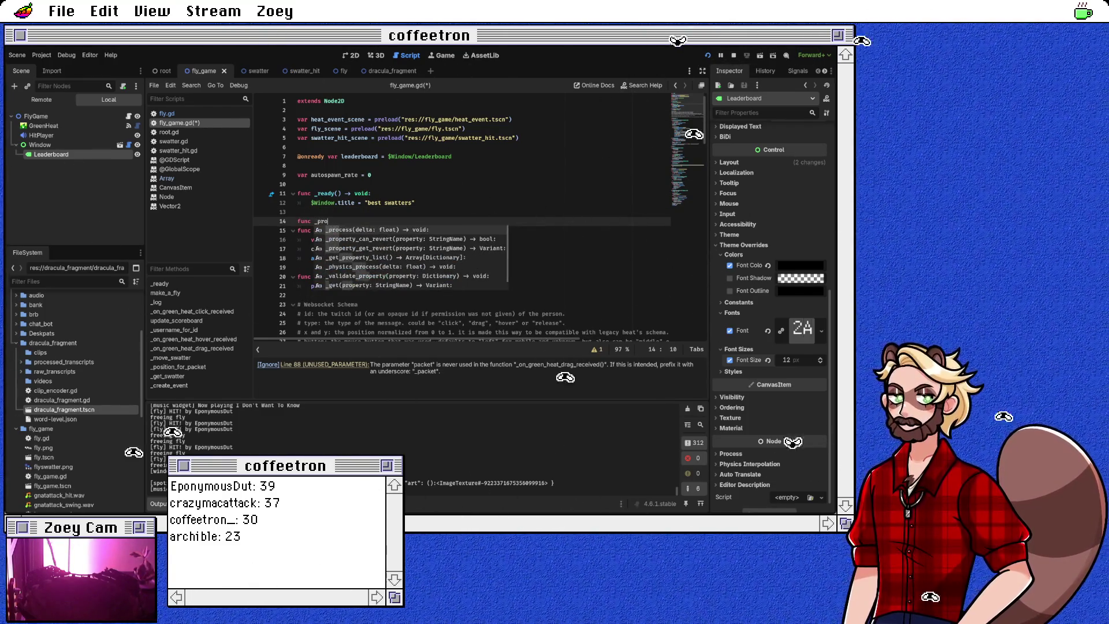
key("Return")
key("Return")
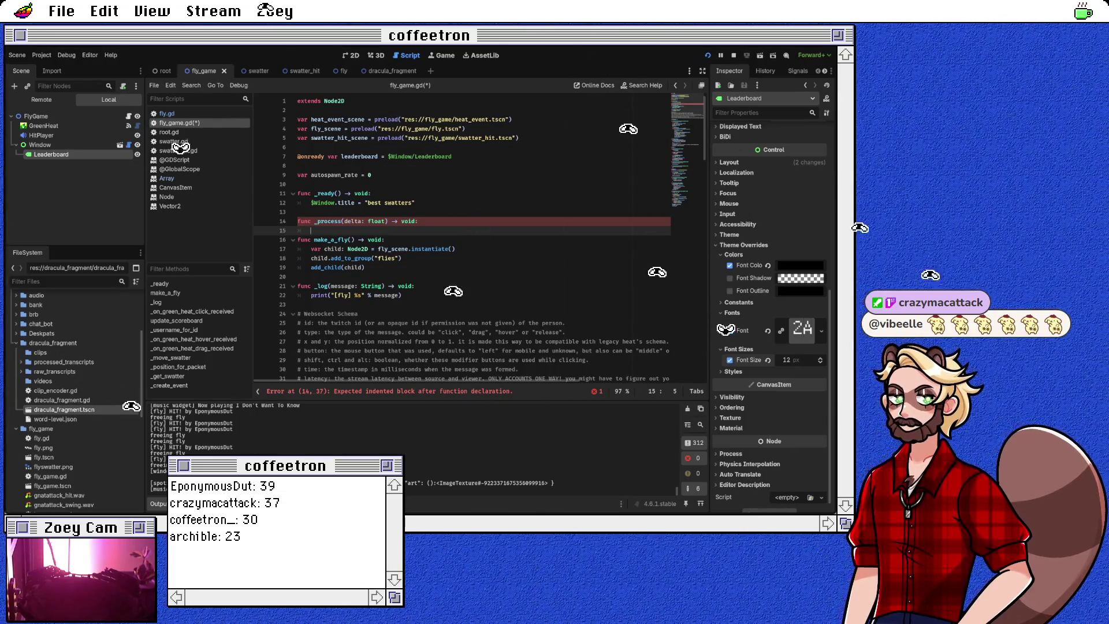
double_click(334, 174)
left_click(324, 230)
key("Tab")
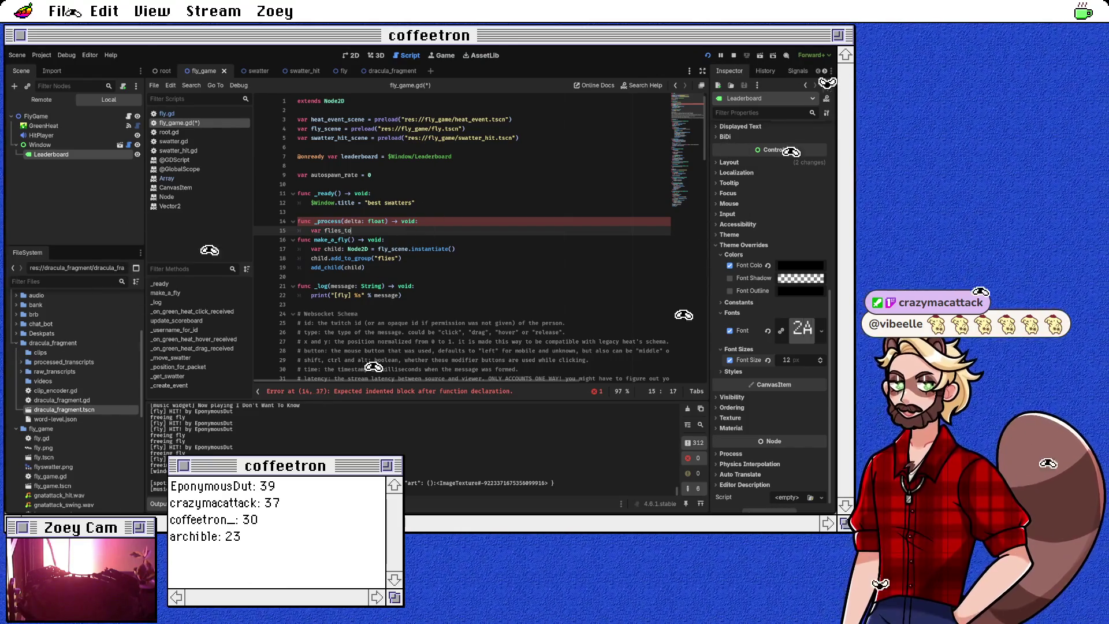
type("_spawn =")
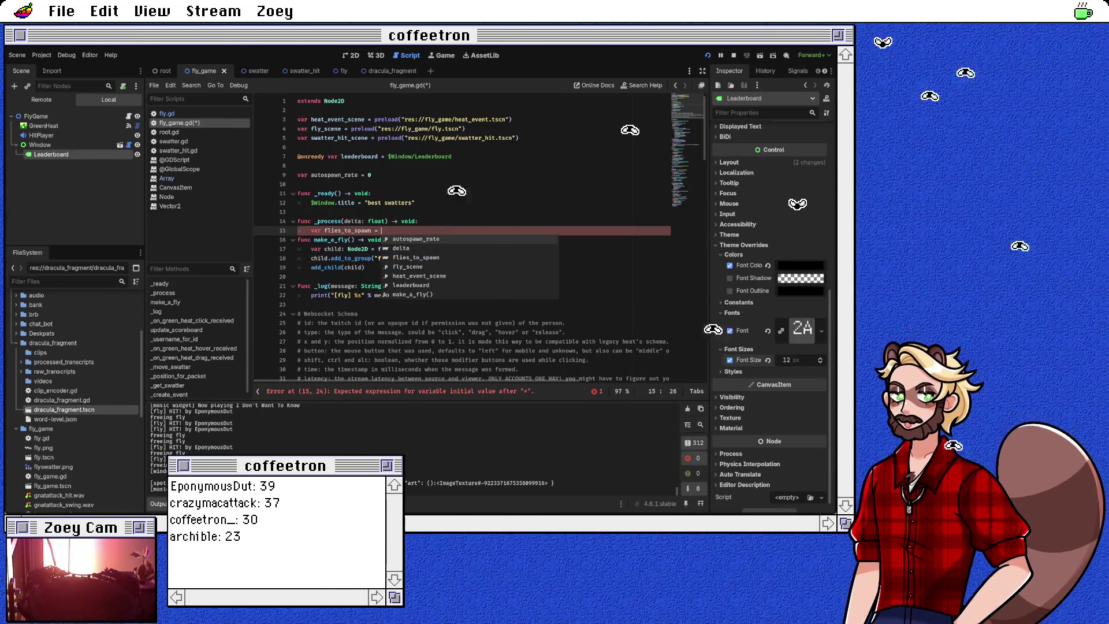
key("Escape")
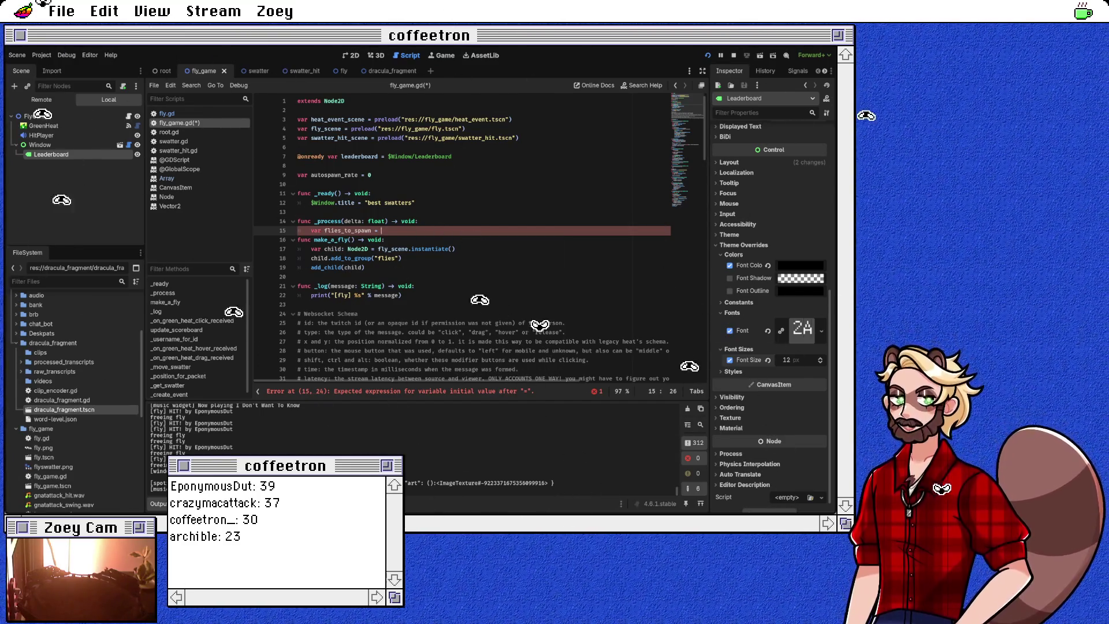
double_click(328, 222)
Complete the line as var flies_to_spawn = int(autospawn_rate * delta) and begin a new line.
left_click(382, 231)
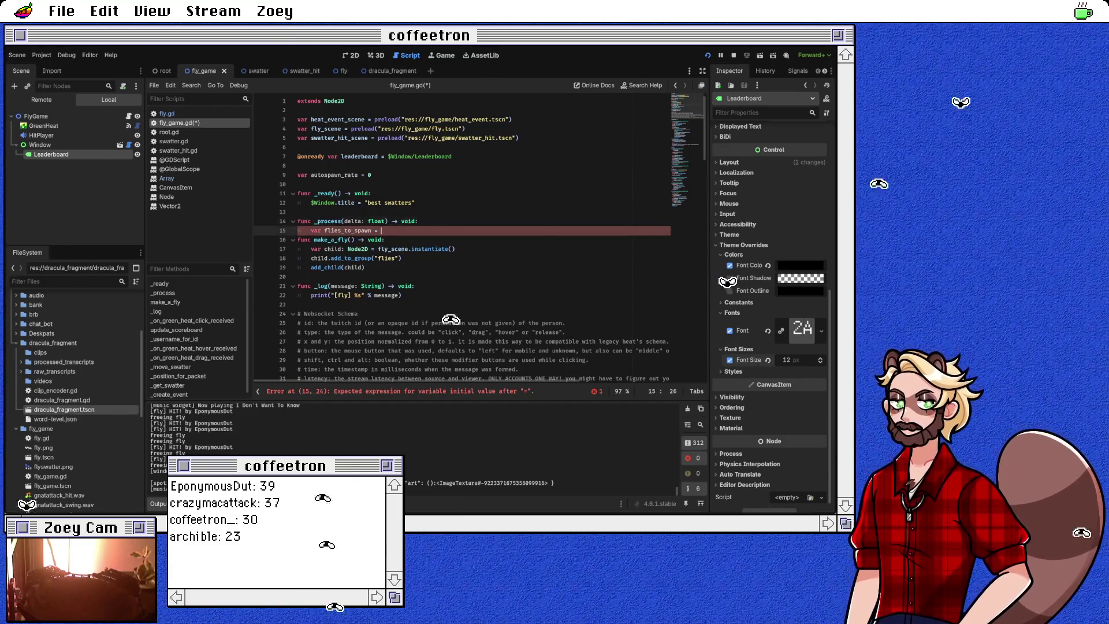
double_click(328, 221)
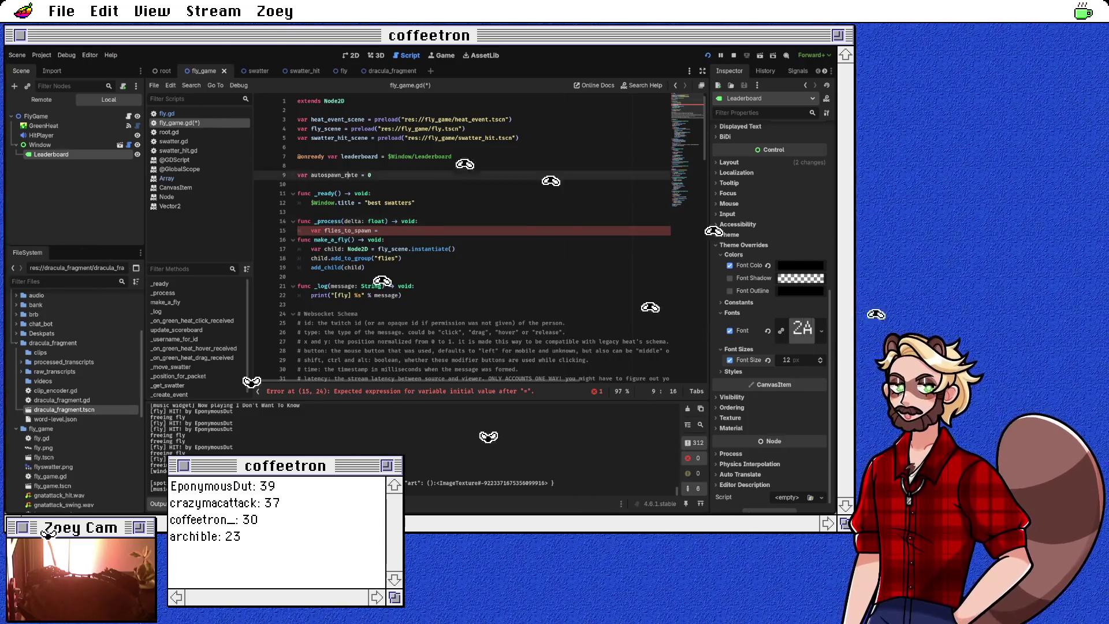
left_click(382, 230)
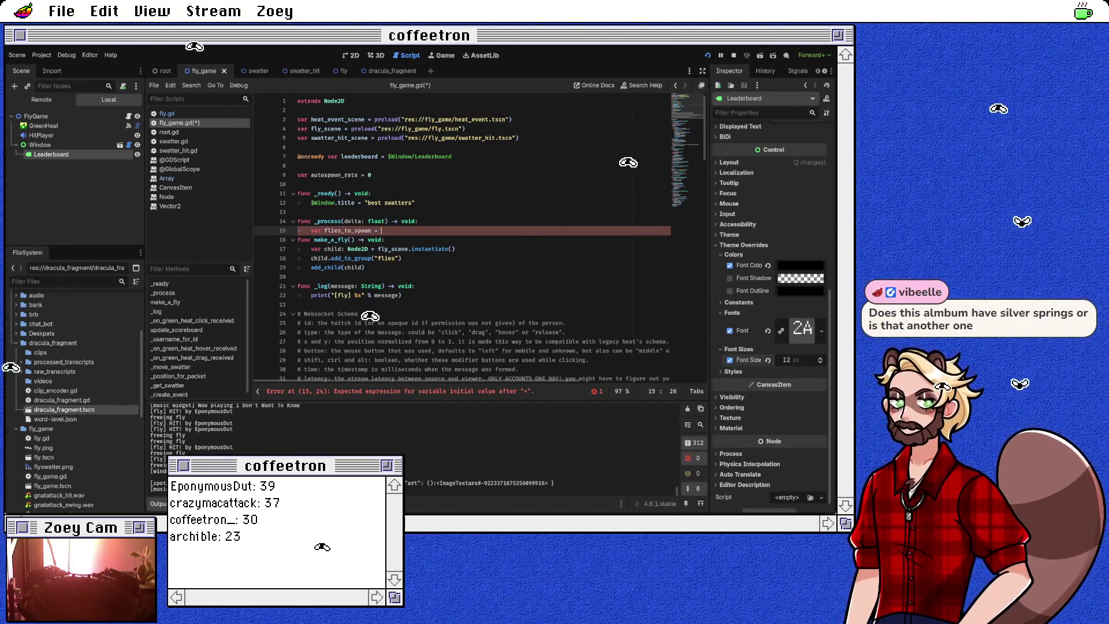
type("autospawn_rate * ")
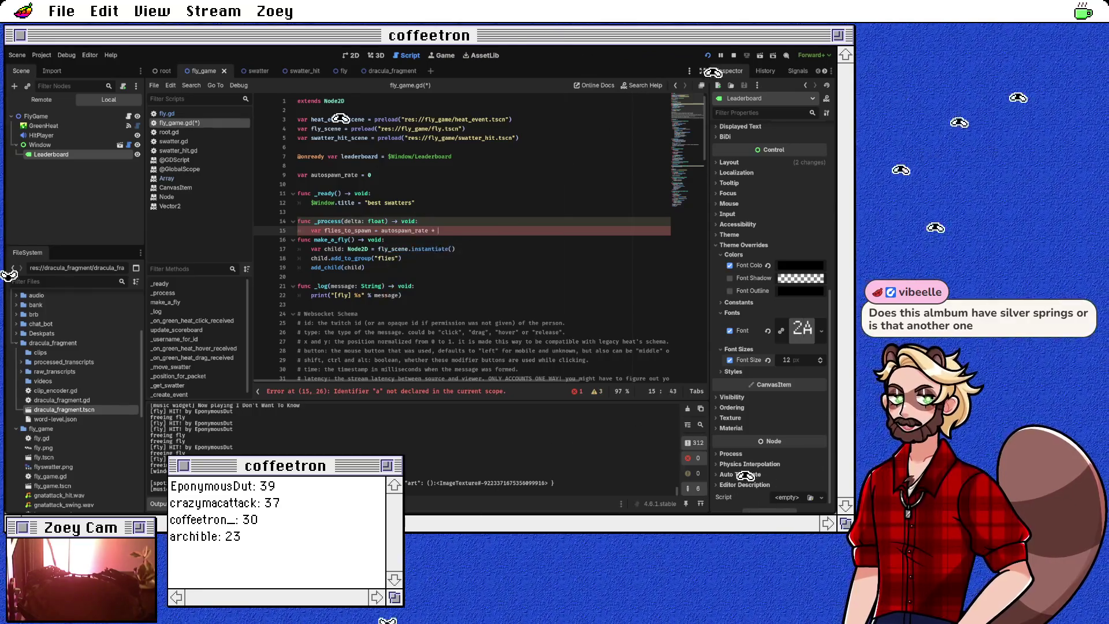
type("delta")
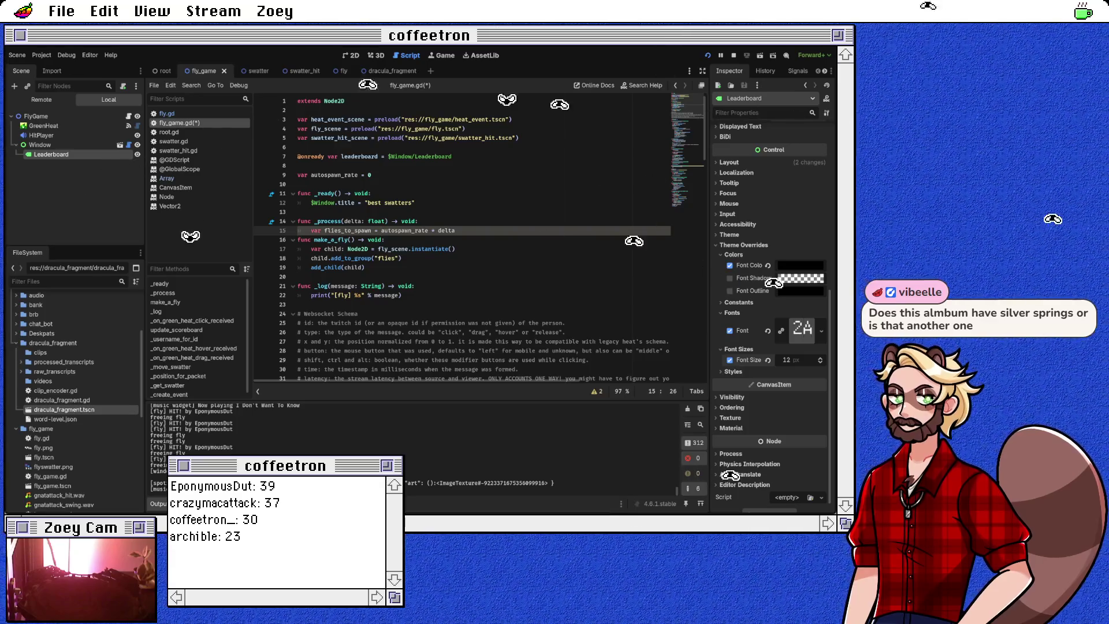
type("int(")
key("End")
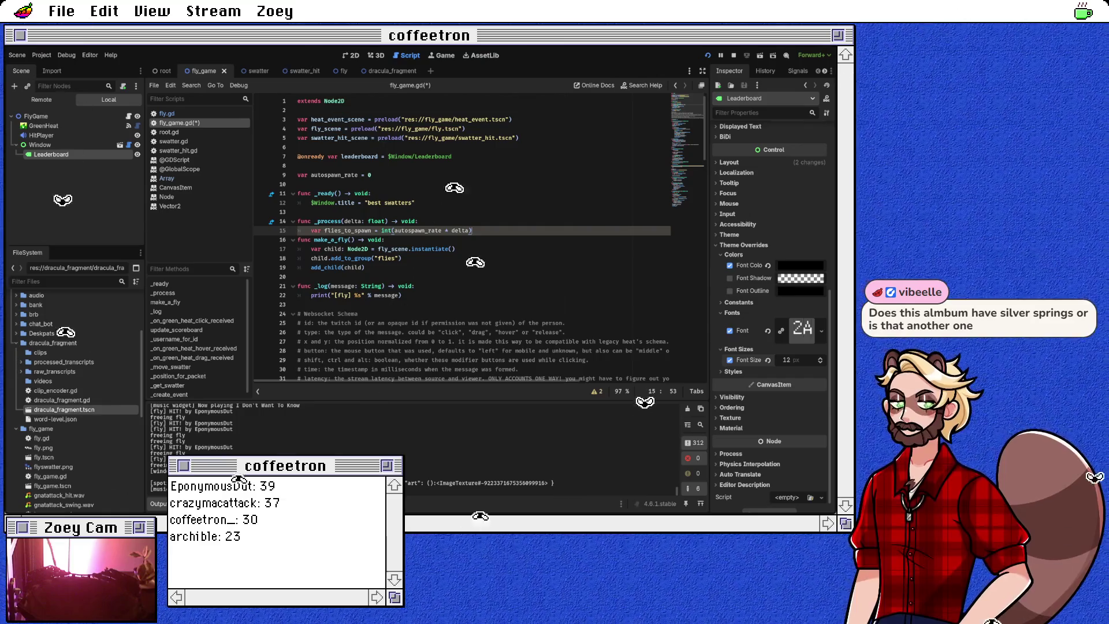
key("Return")
type("for")
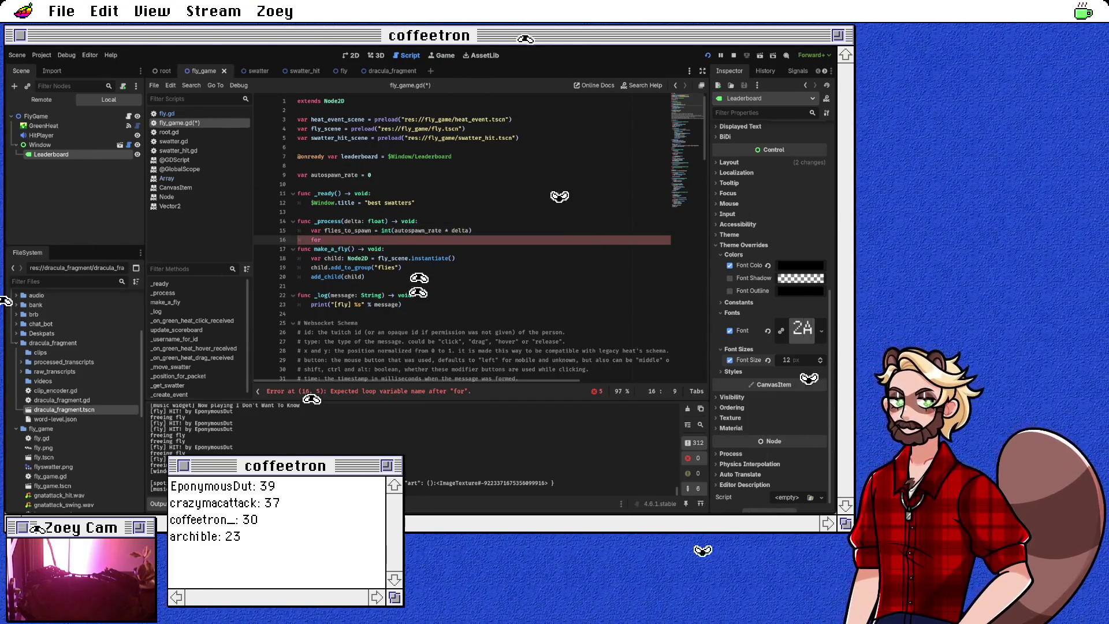
Write for i in range(flies_to_spawn): and open its indented body line.
type("in ")
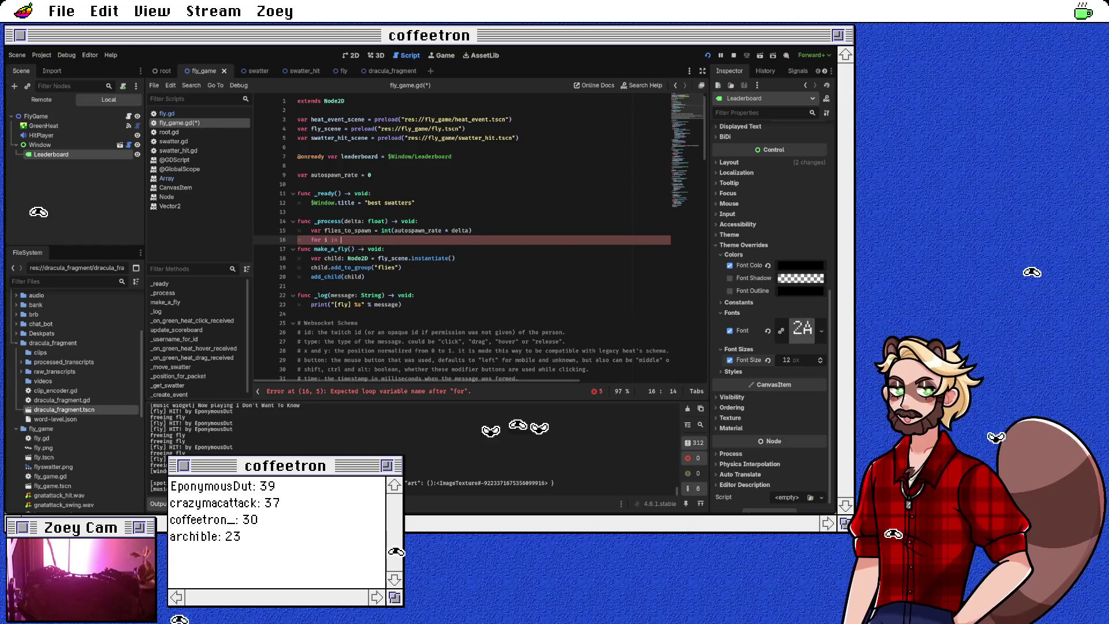
type("range(fli")
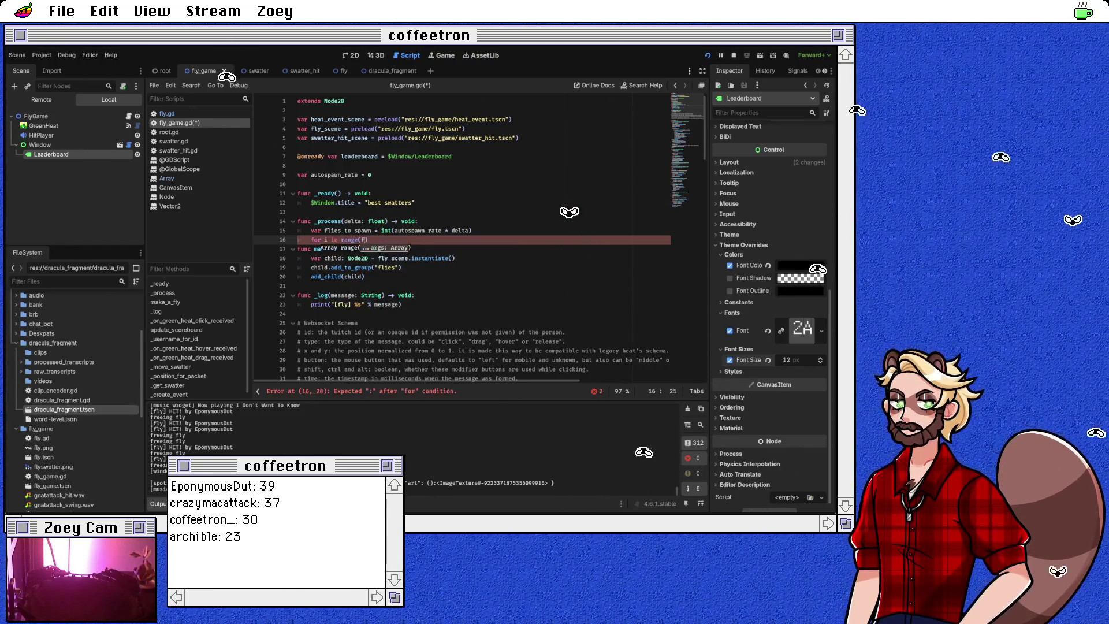
type("es_to_spa")
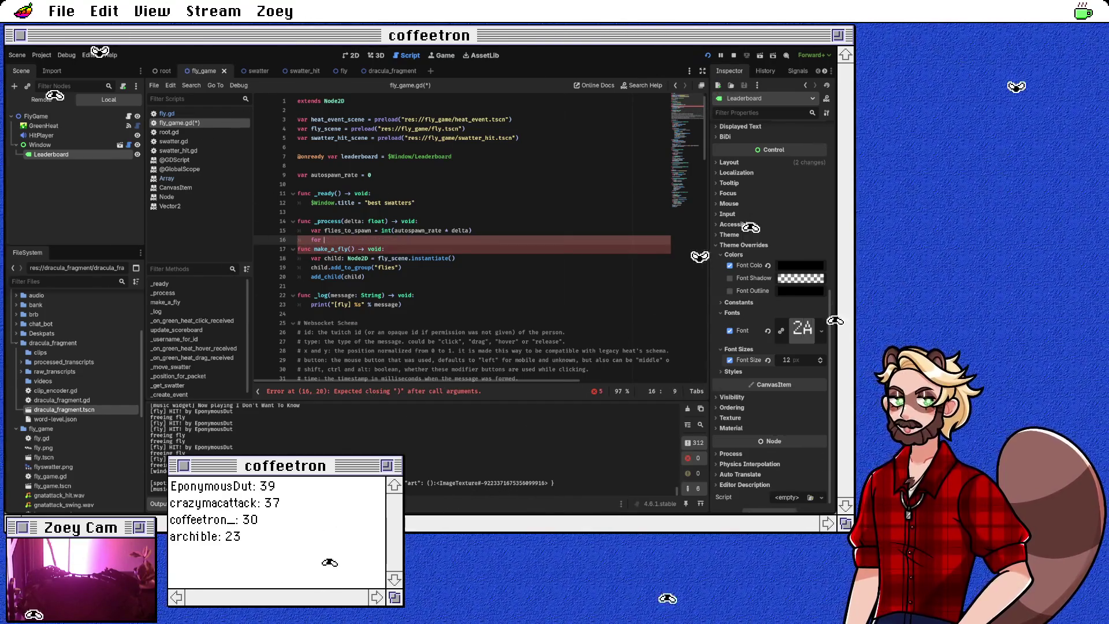
key("BackSpace")
key("BackSpace")
key("BackSpace")
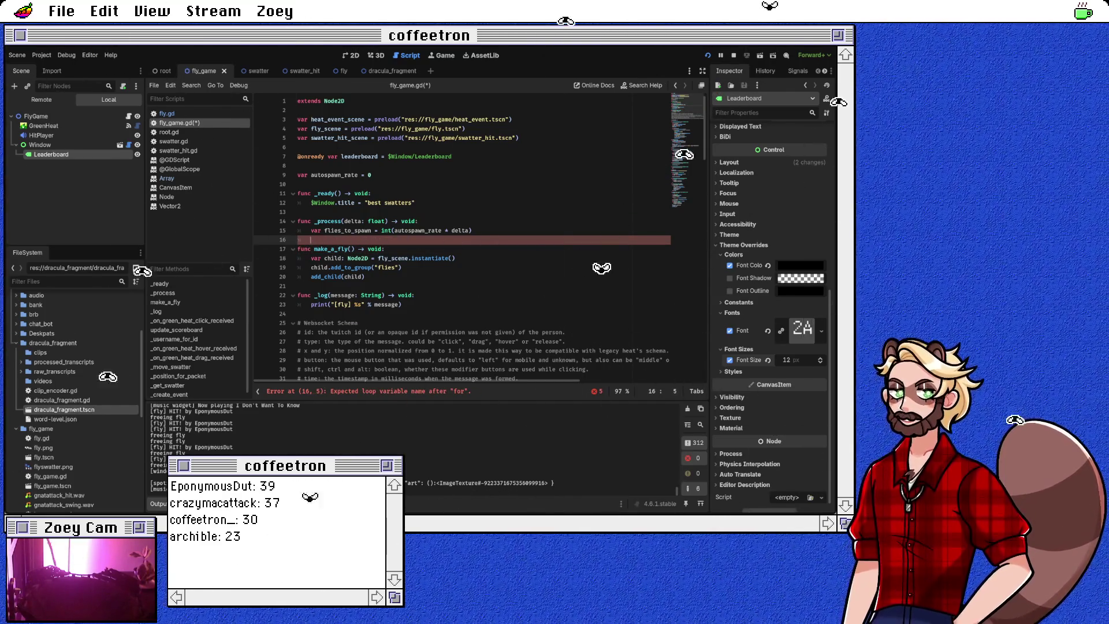
type("flies_to_spawn.t")
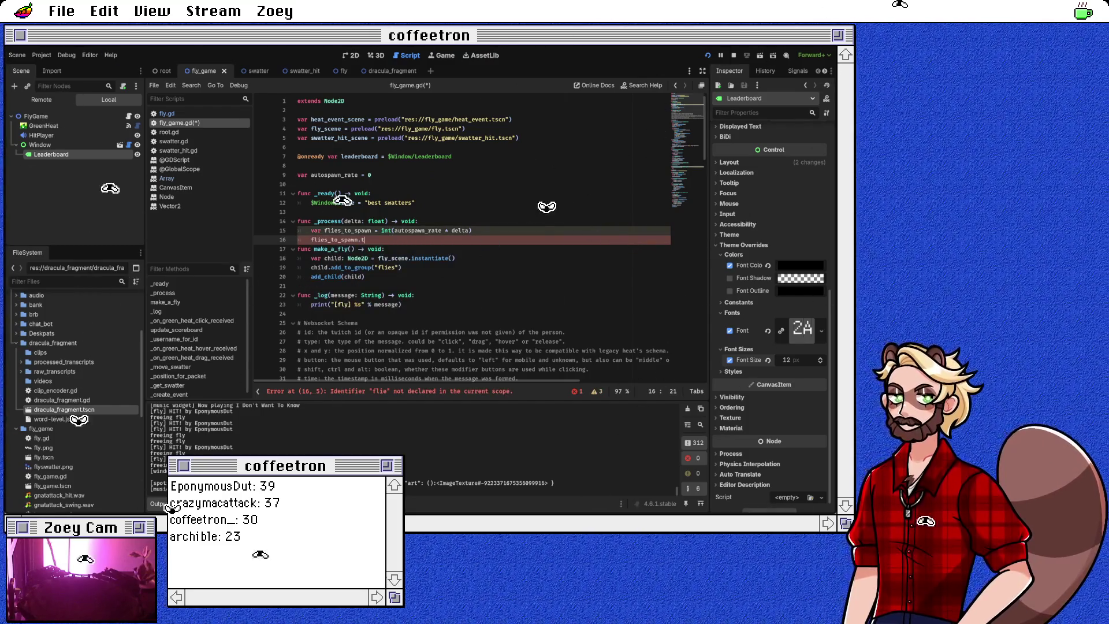
key("BackSpace")
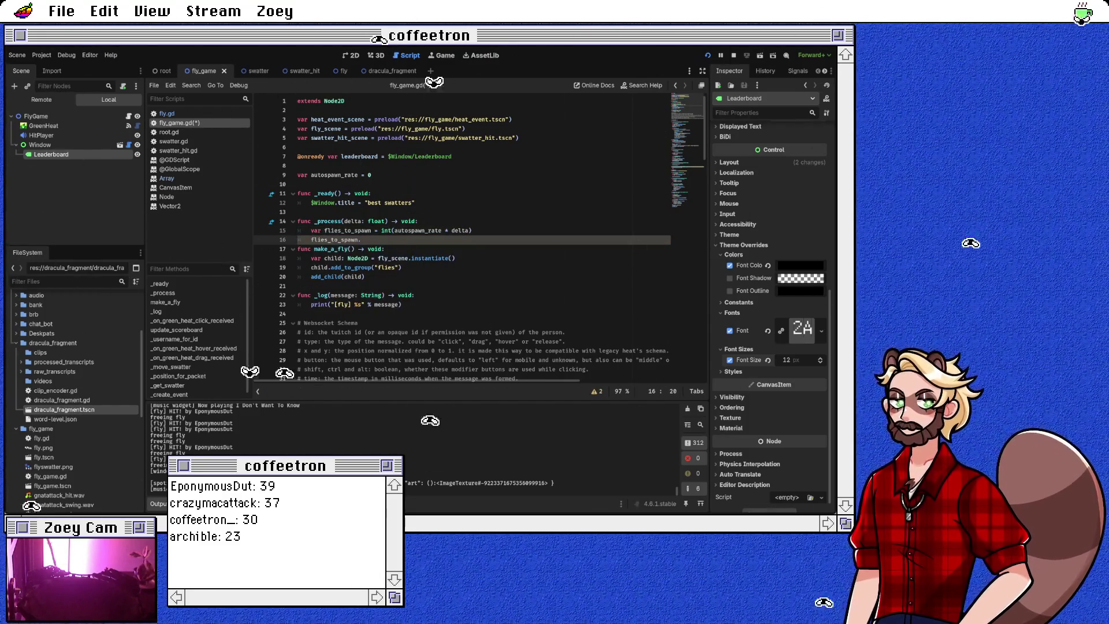
key("BackSpace")
key("BackSpace")
key("BackSpace")
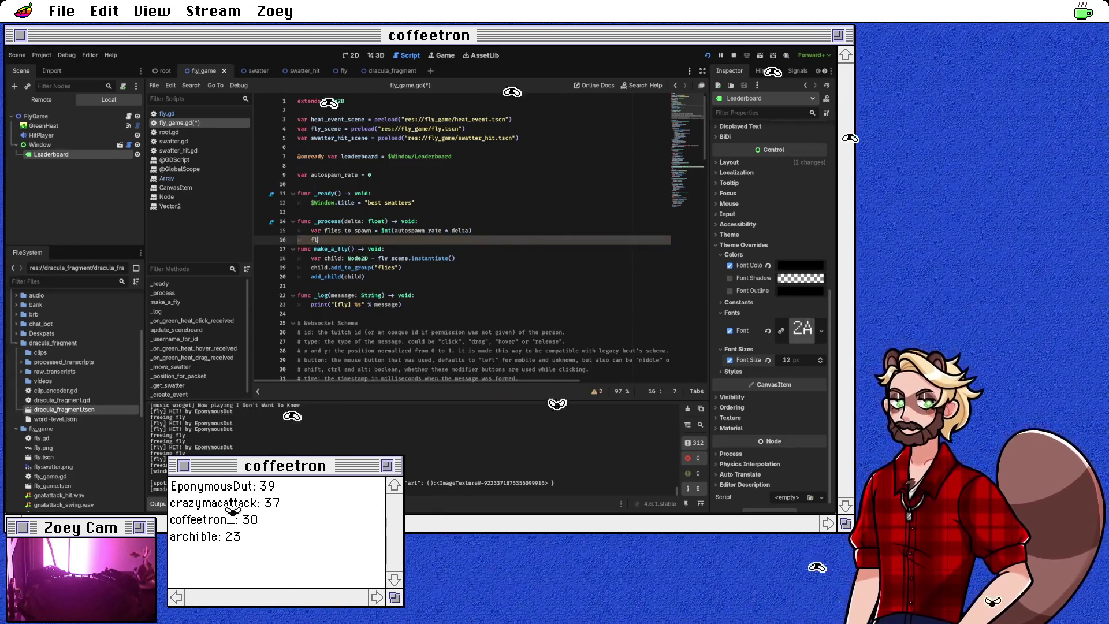
type("for i in range(flies_to_spawn)")
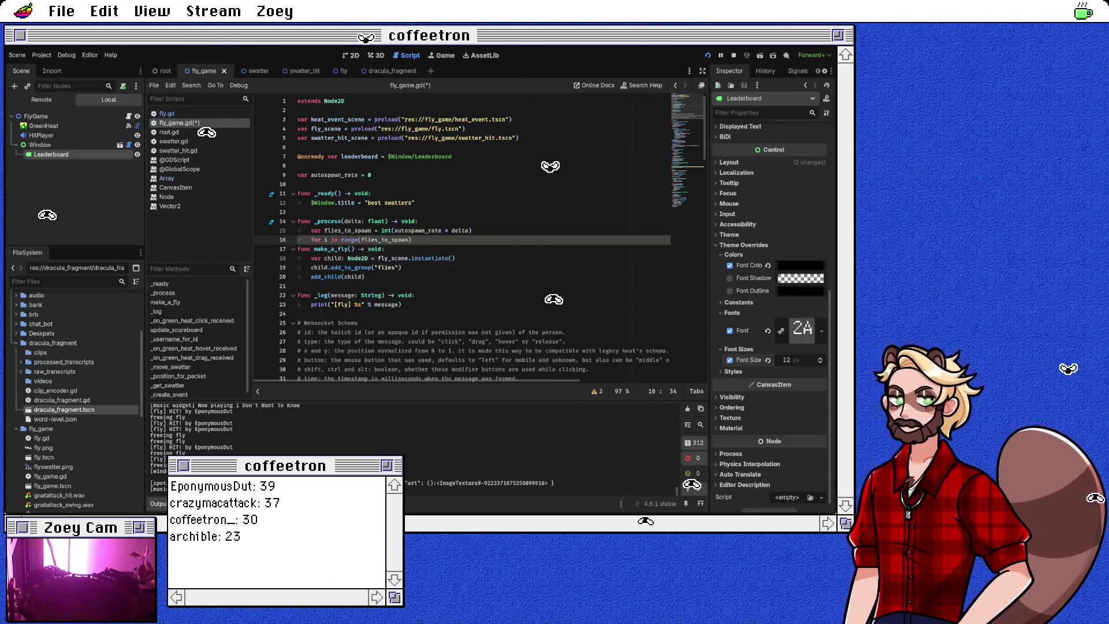
type(":")
key("Return")
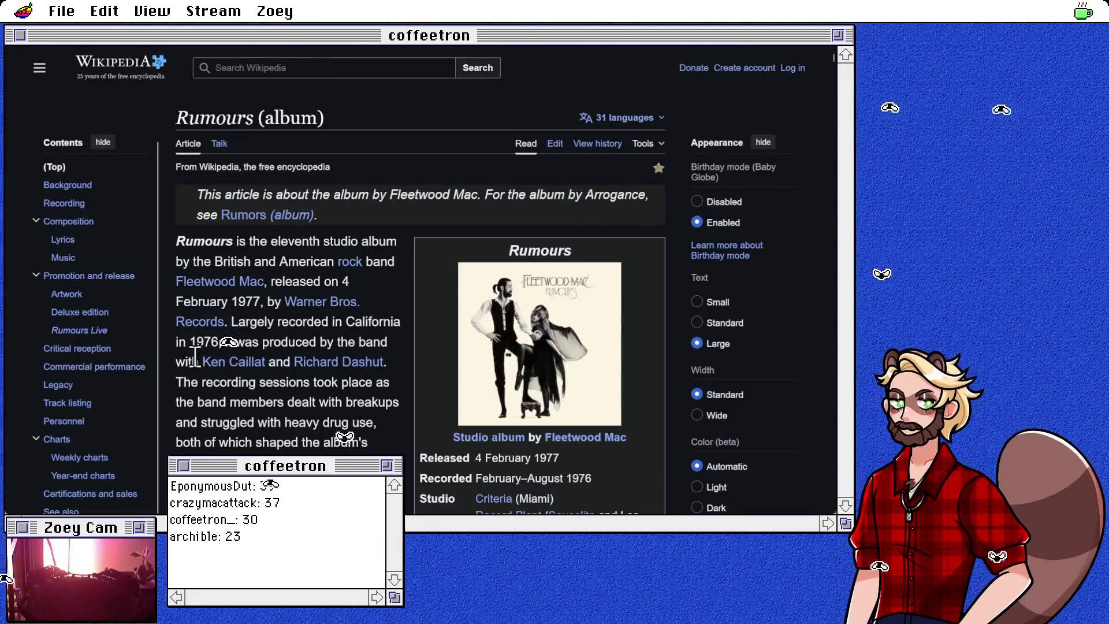
Browse from the Rumours Track listing to the Oh Daddy article, then return to Godot.
left_click(64, 404)
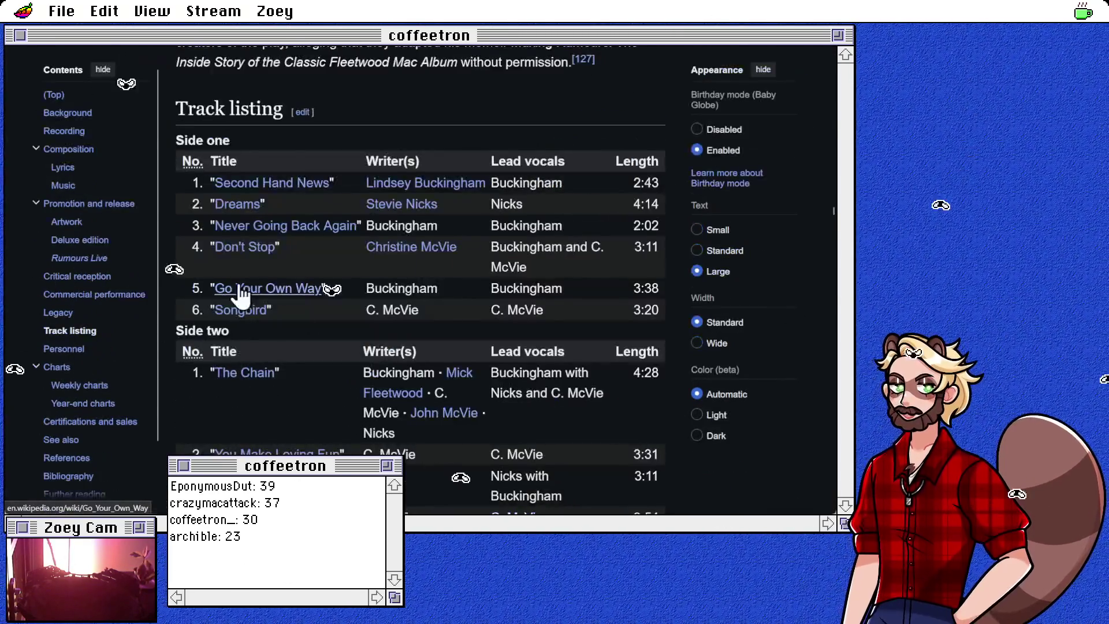
scroll(356, 261, "down", 3)
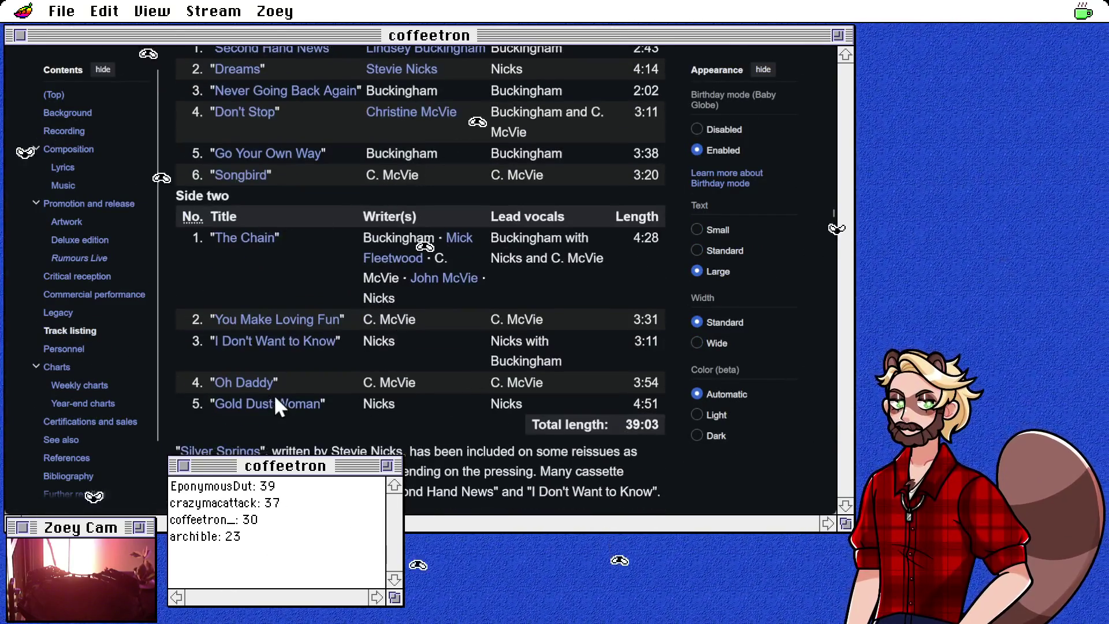
left_click(246, 382)
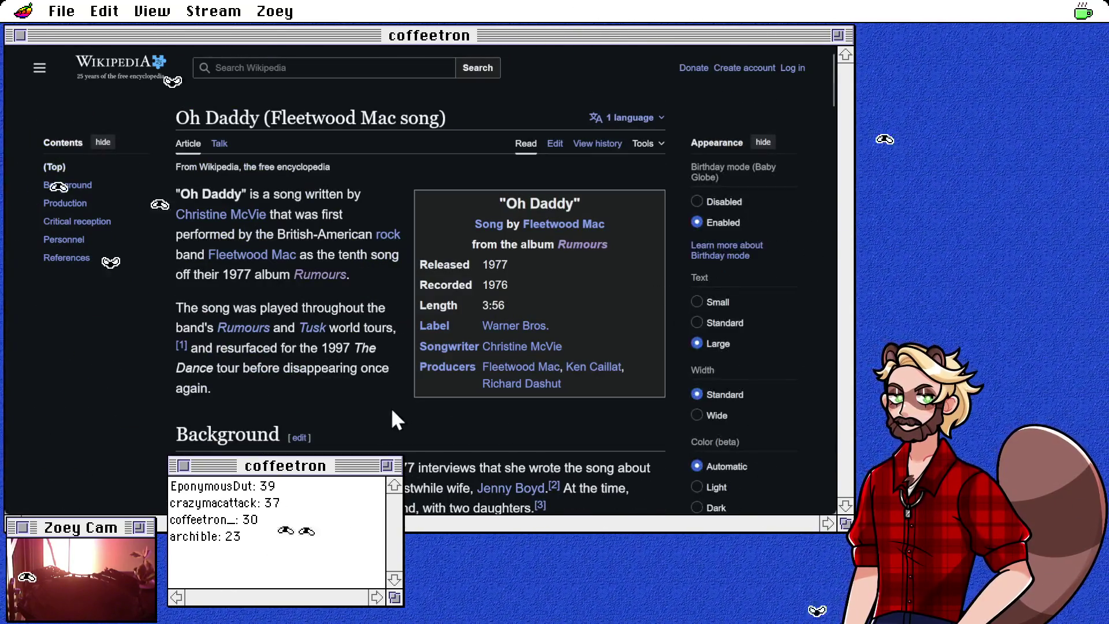
scroll(127, 375, "down", 5)
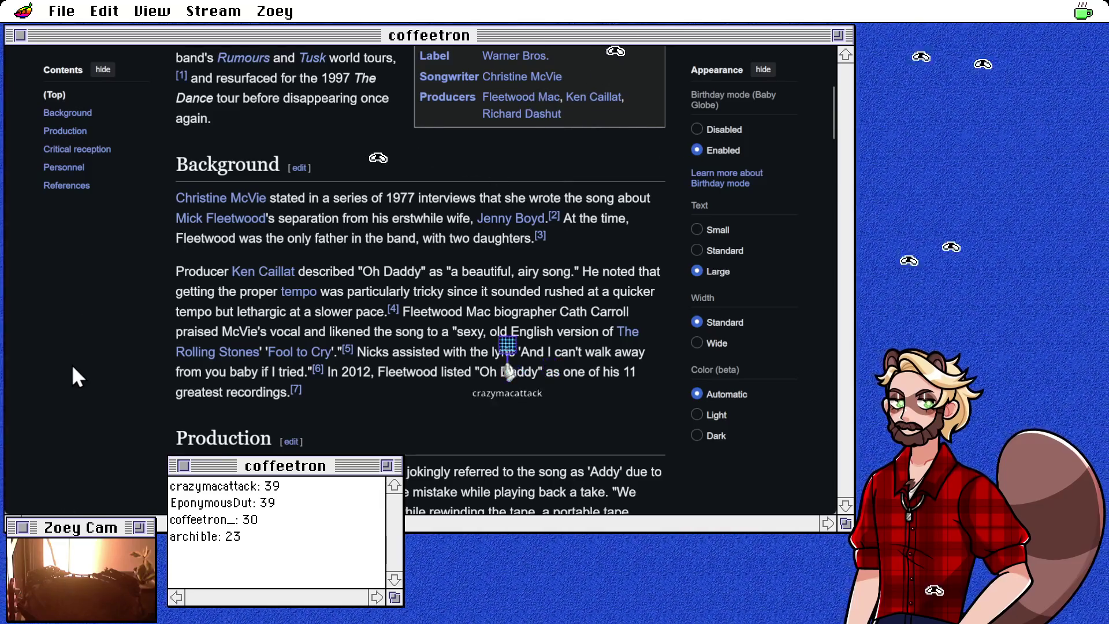
scroll(72, 364, "down", 5)
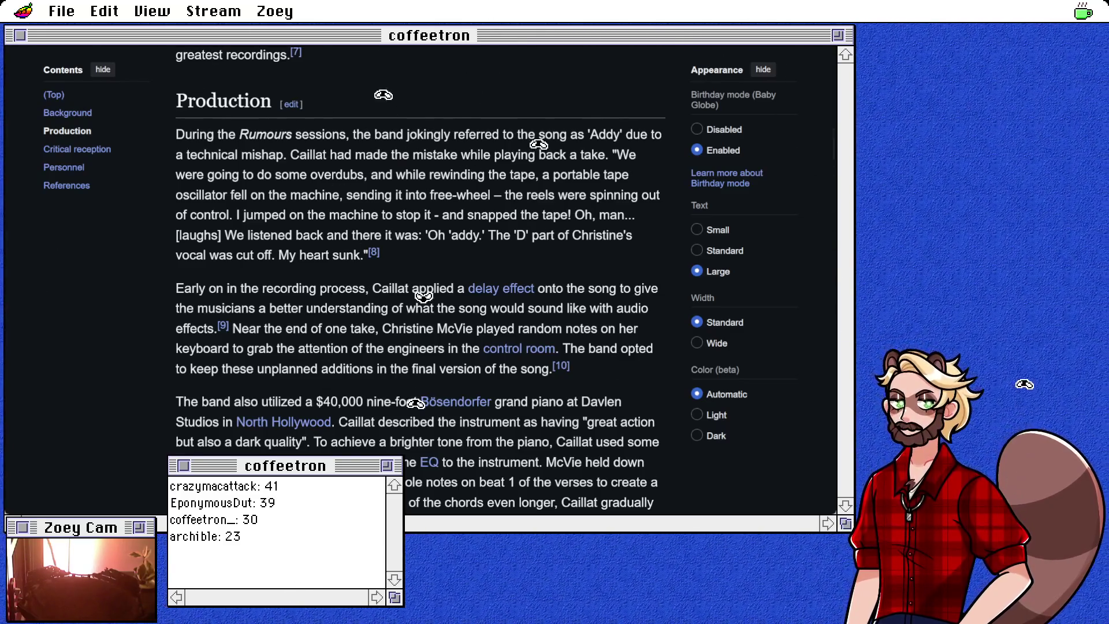
key("alt+Tab")
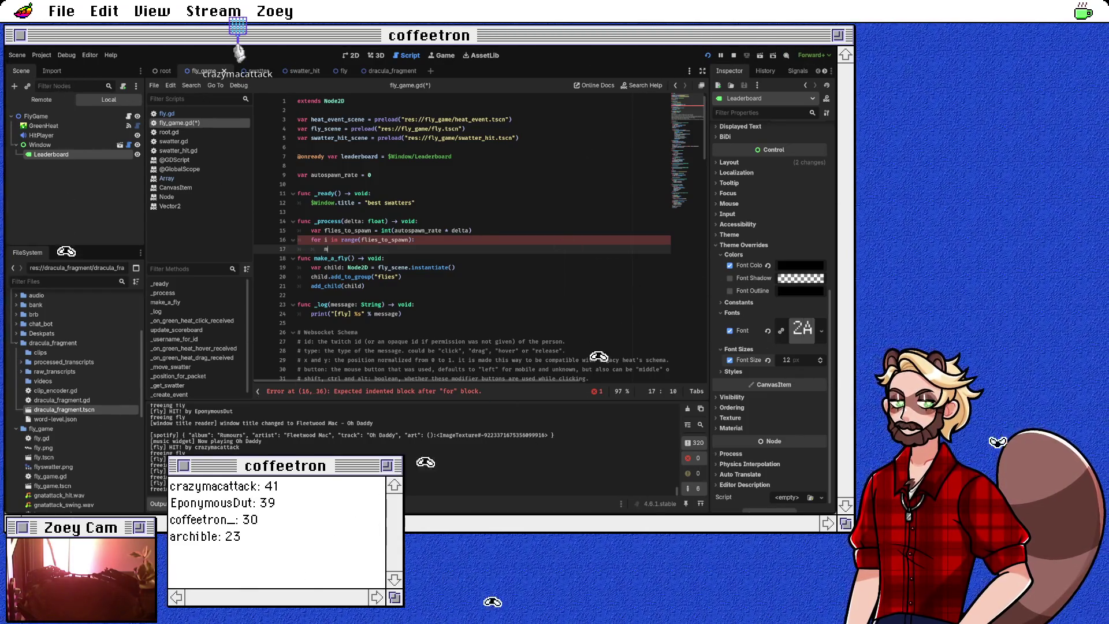
Call make_a_fly() inside the flies_to_spawn loop and save fly_game.gd.
type("ake_a_fly(")
key("Return")
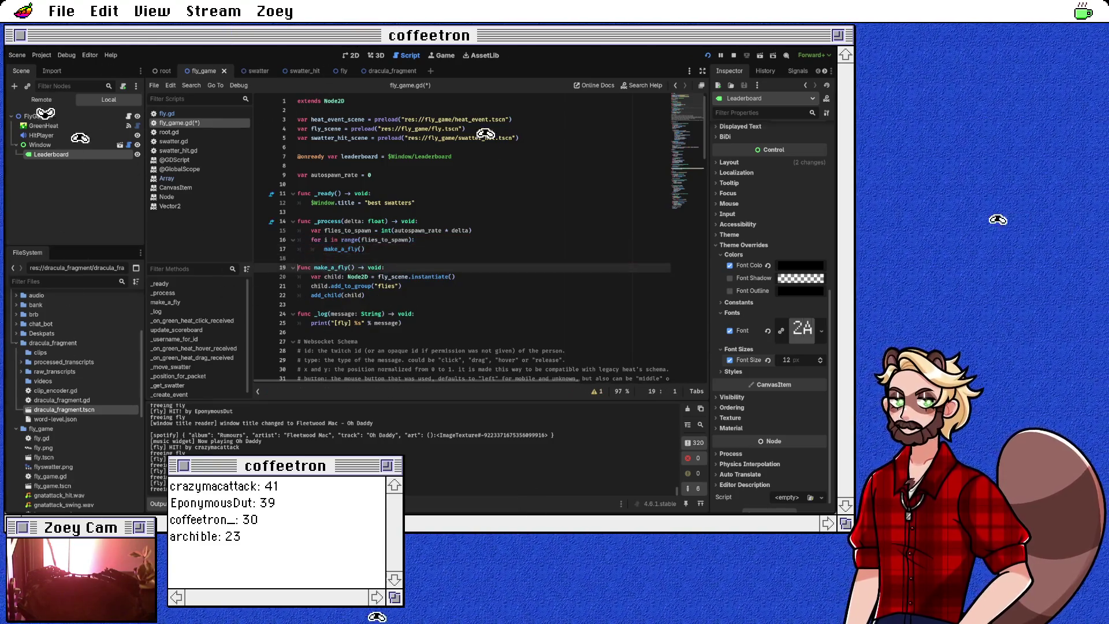
left_click(298, 259)
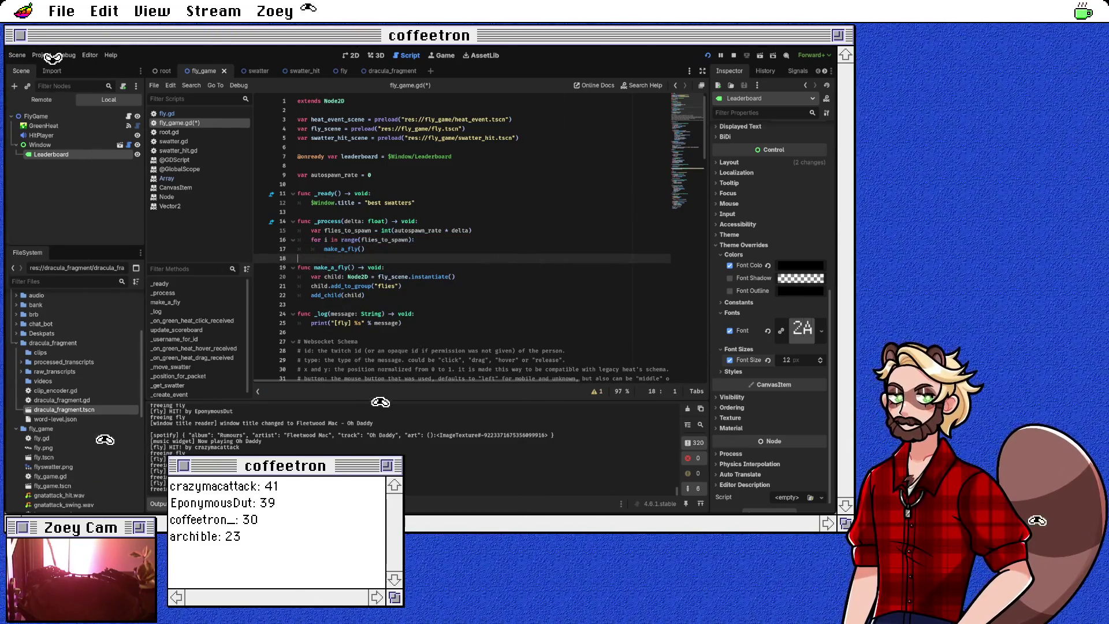
key("Left")
key("ctrl+s")
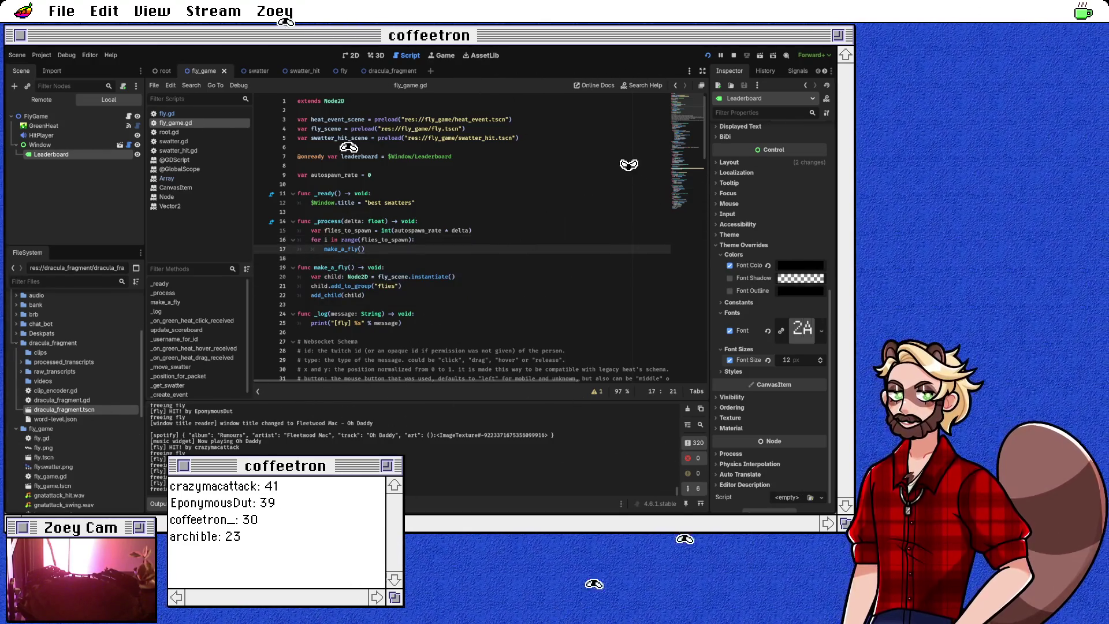
Open root.gd and go to the end of its spawn_fly() line.
double_click(334, 175)
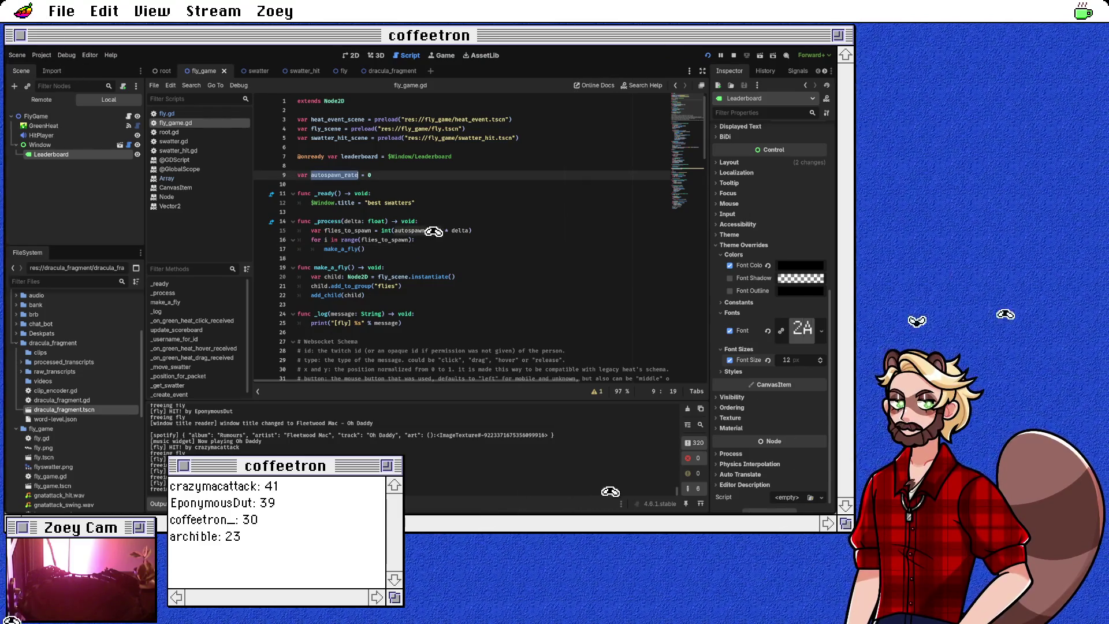
key("ctrl+shift+Tab")
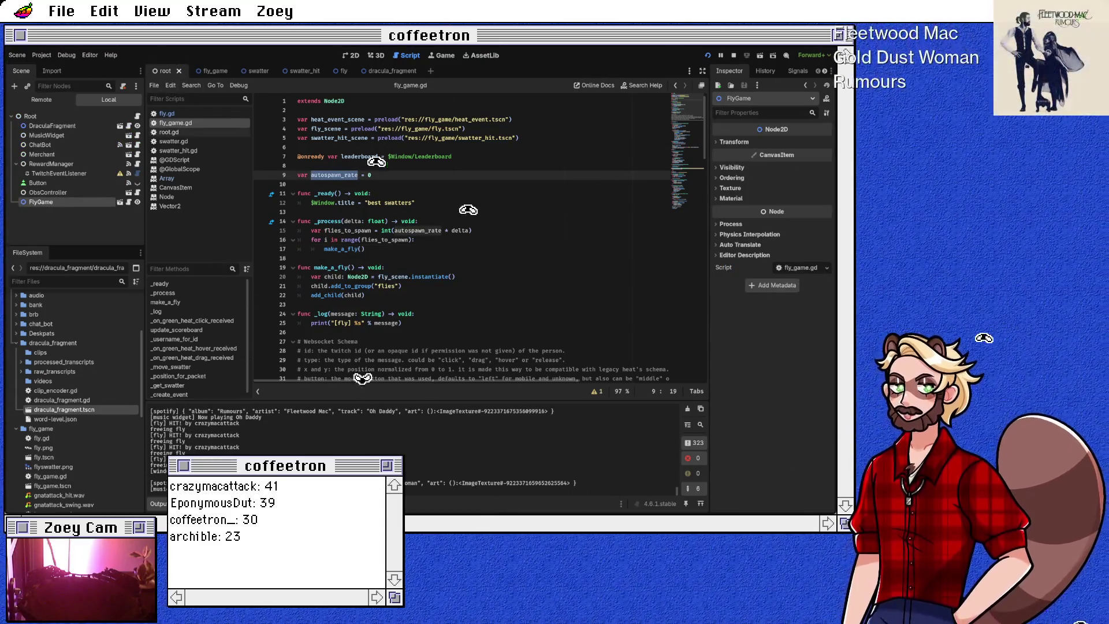
scroll(462, 237, "down", 8)
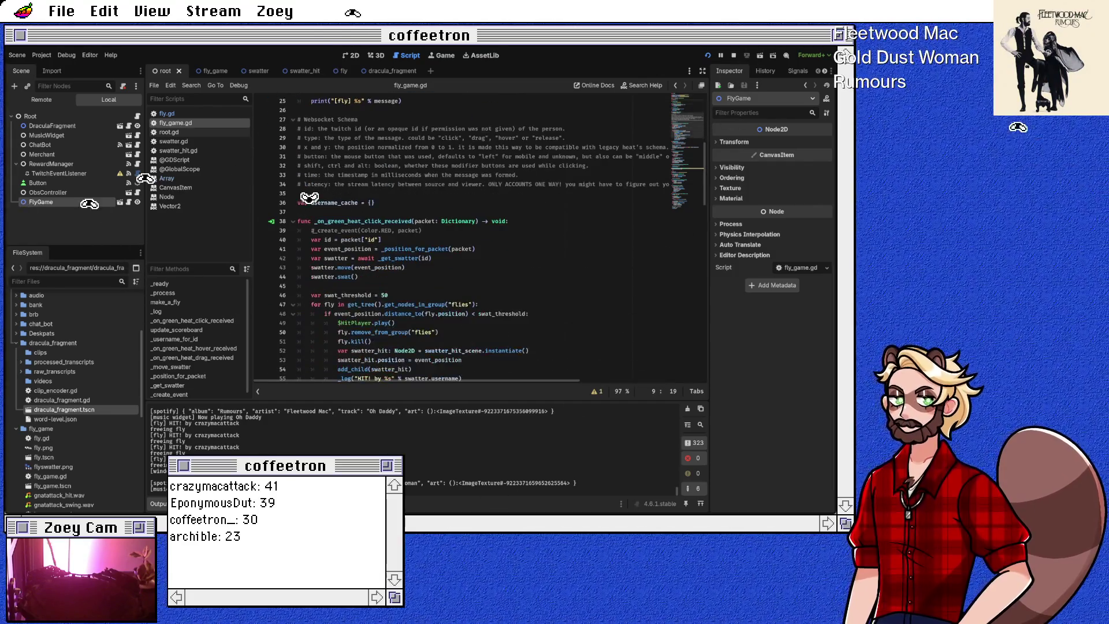
scroll(480, 237, "down", 13)
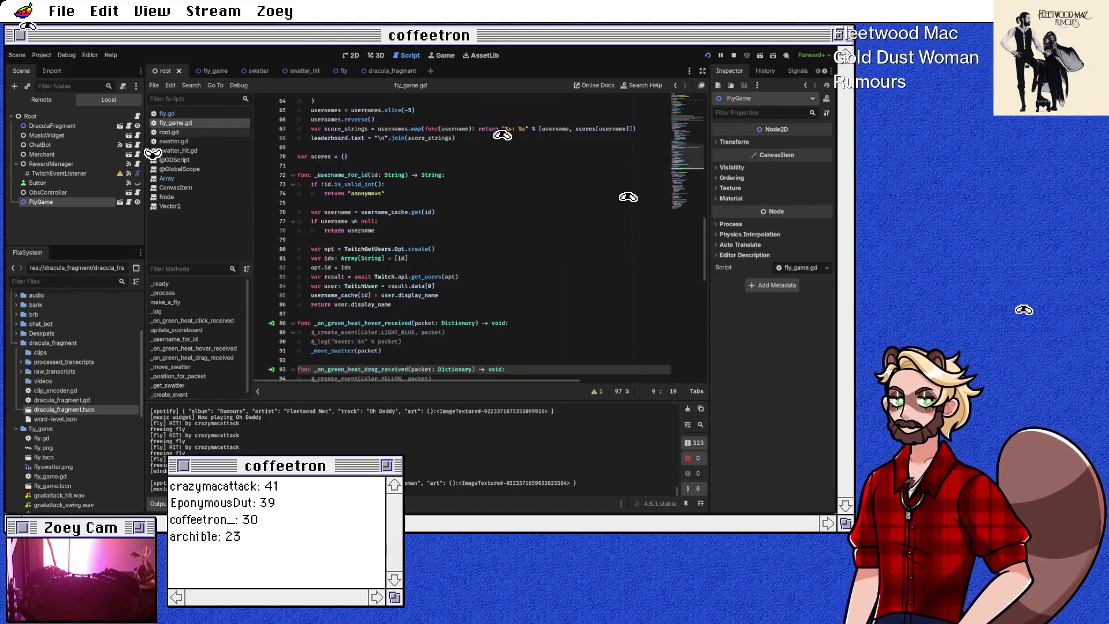
scroll(480, 237, "up", 5)
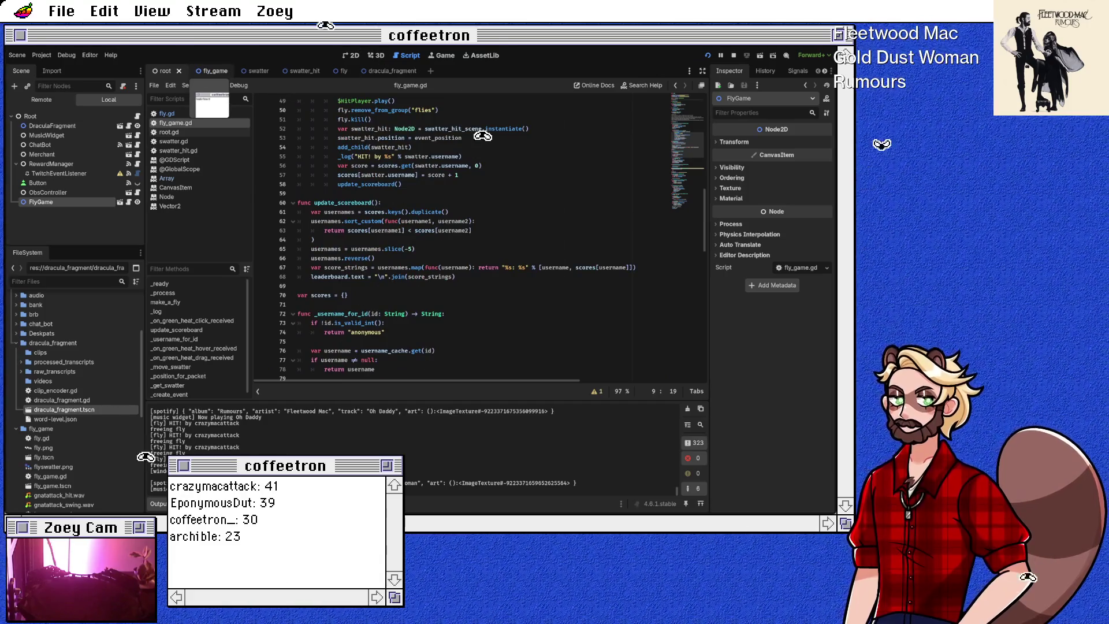
left_click(211, 70)
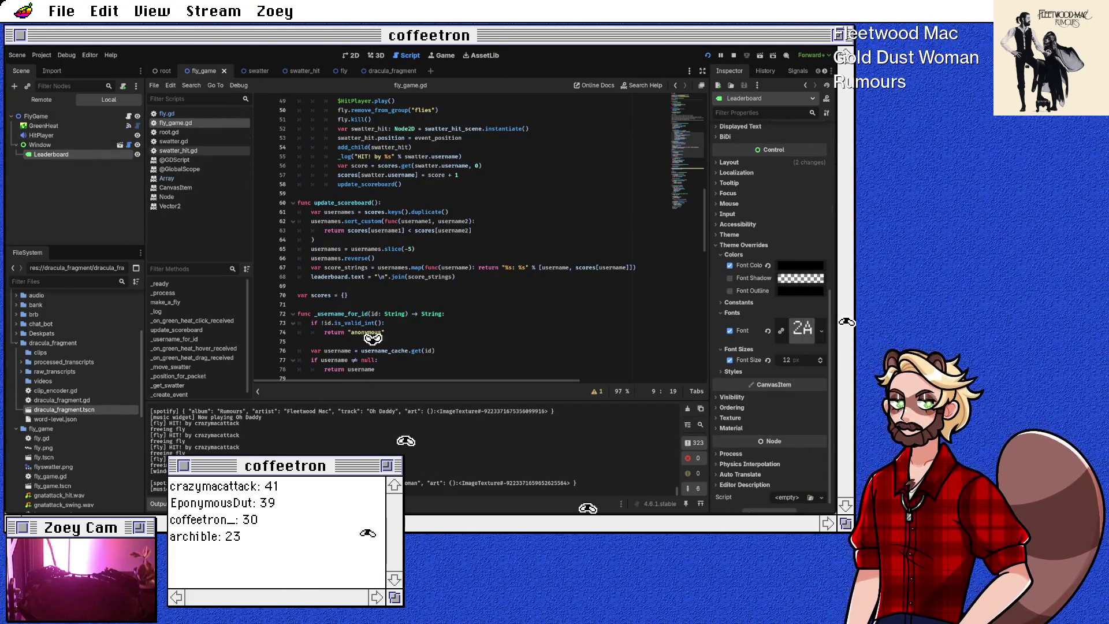
left_click(169, 132)
scroll(462, 237, "down", 5)
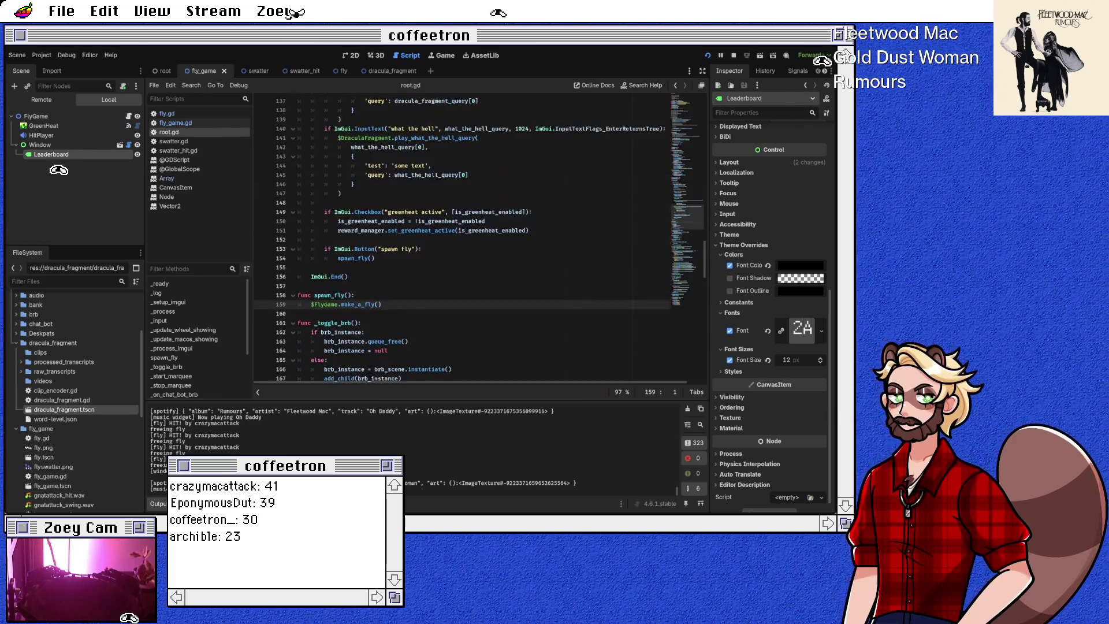
scroll(462, 237, "up", 2)
left_click(375, 314)
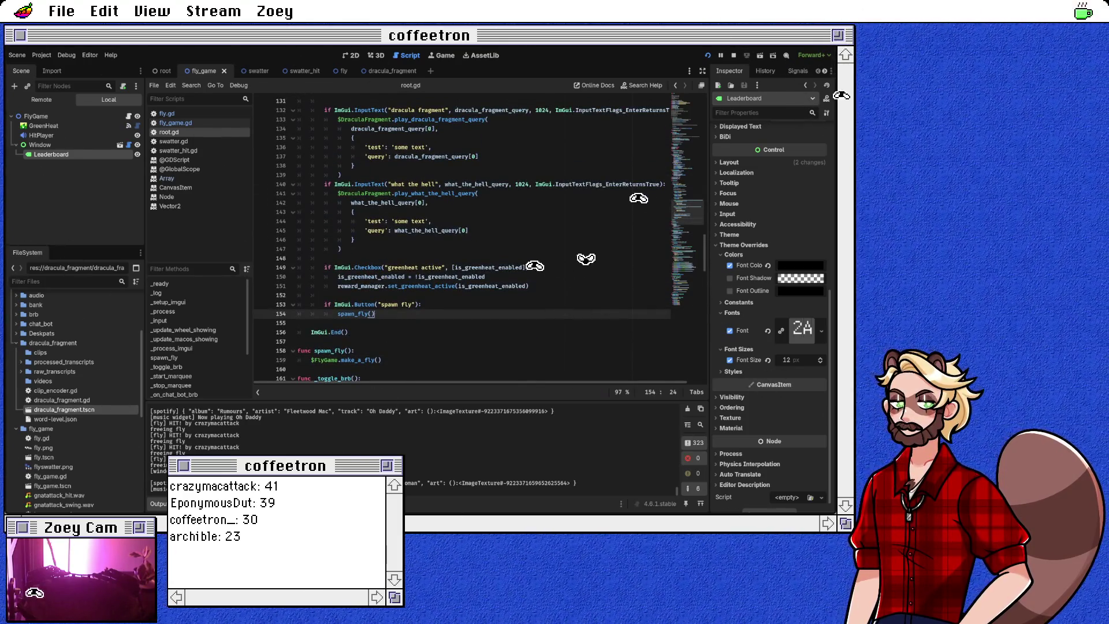
Below spawn_fly(), start an if ImGui.DragFloatRange2("autospawn rate") line via autocomplete.
key("Return")
key("Return")
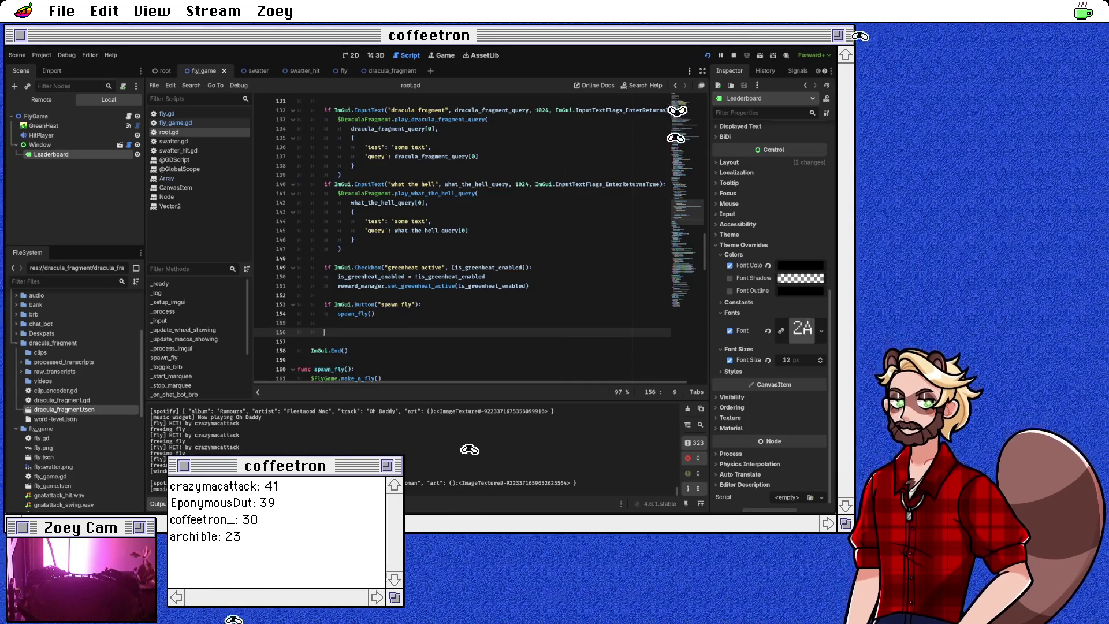
type("if Im")
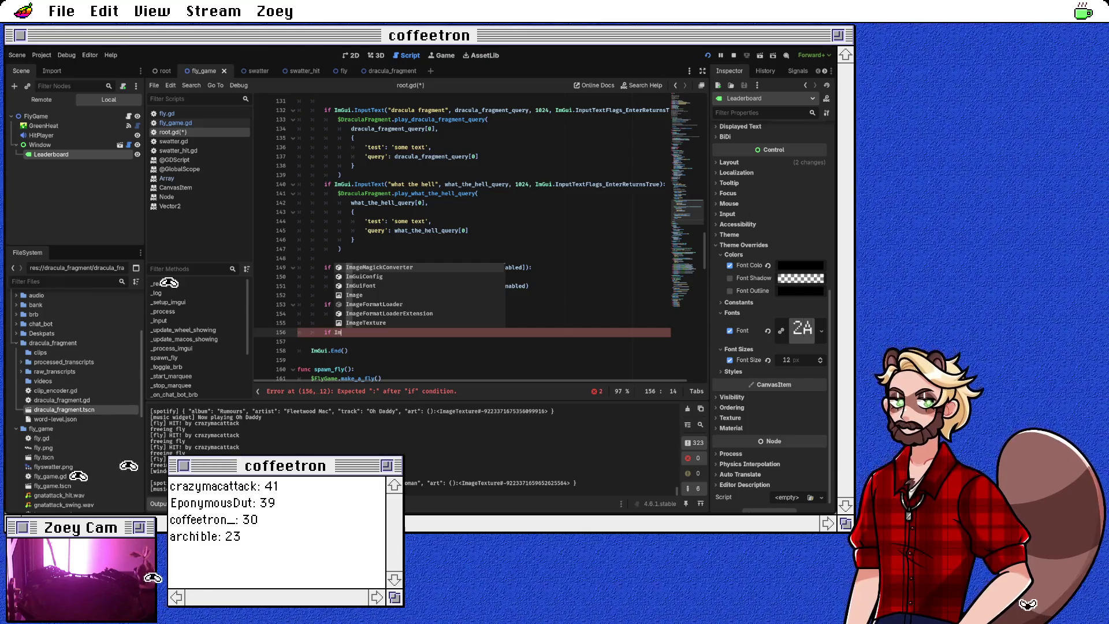
type("Gui.")
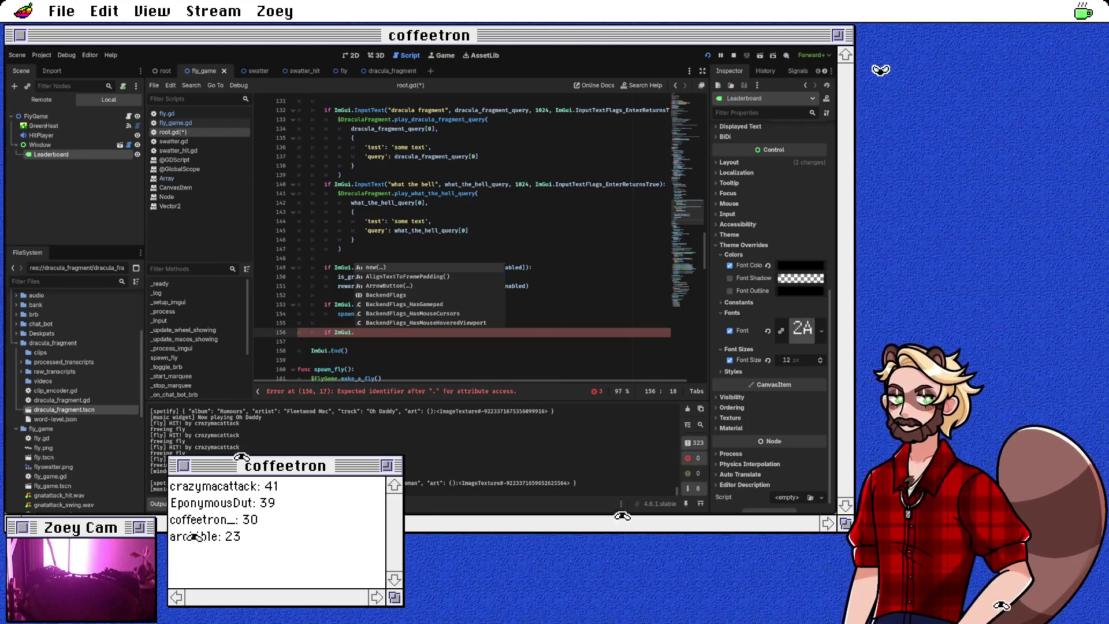
type("slid")
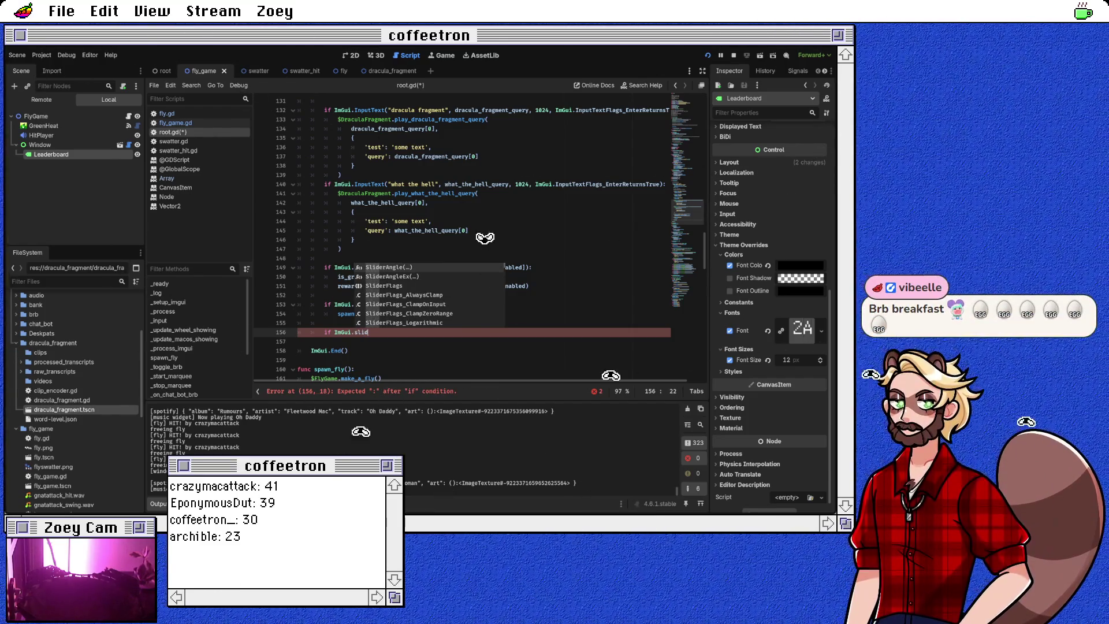
key("BackSpace")
key("BackSpace")
key("BackSpace")
type("numb")
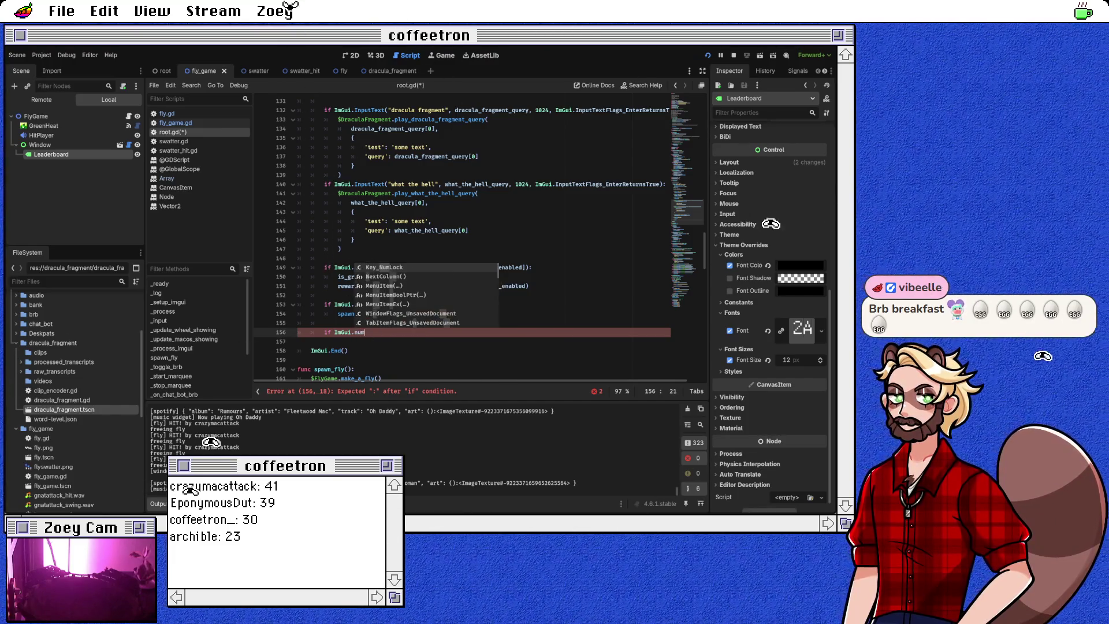
key("BackSpace")
key("BackSpace")
key("BackSpace")
type("ran")
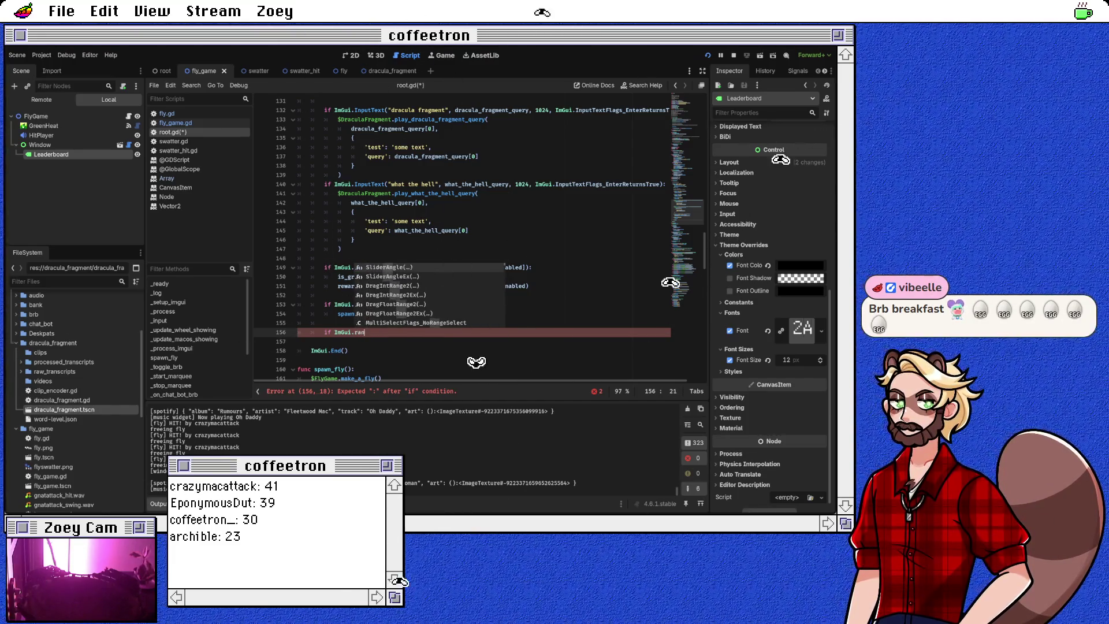
type("ge")
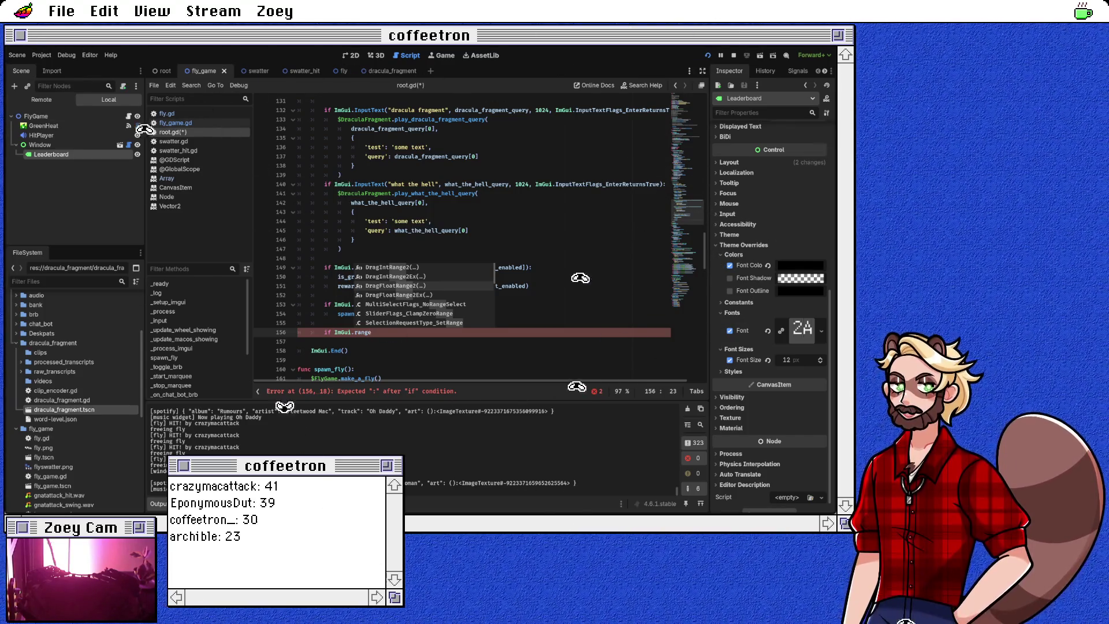
key("Return")
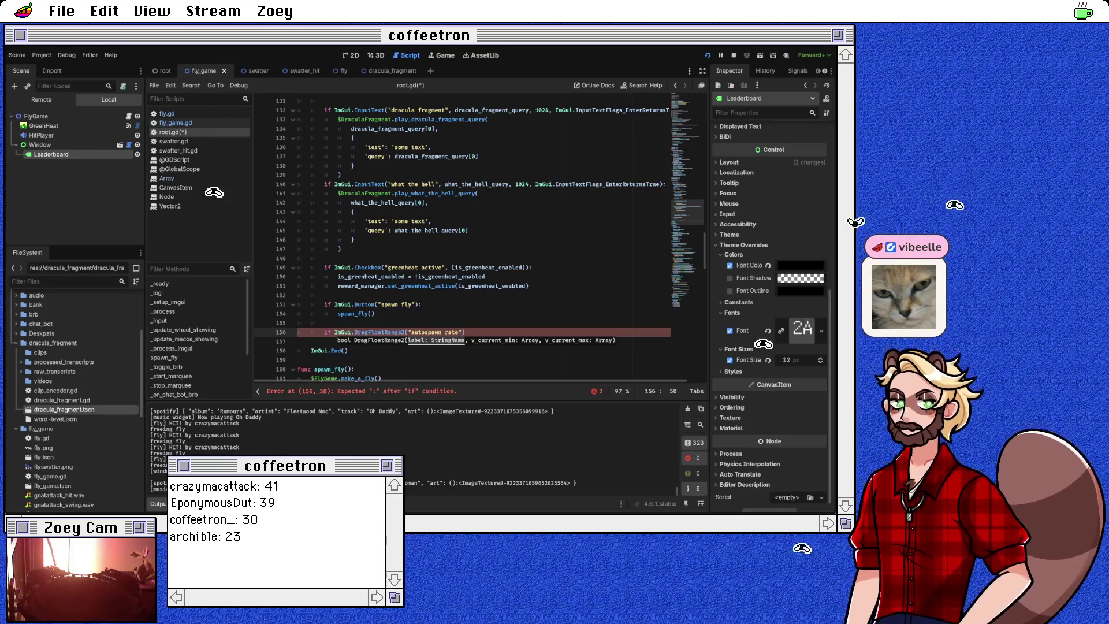
Replace the DragFloatRange2 call on line 156 with DragFloat2 from the autocomplete list.
type(")")
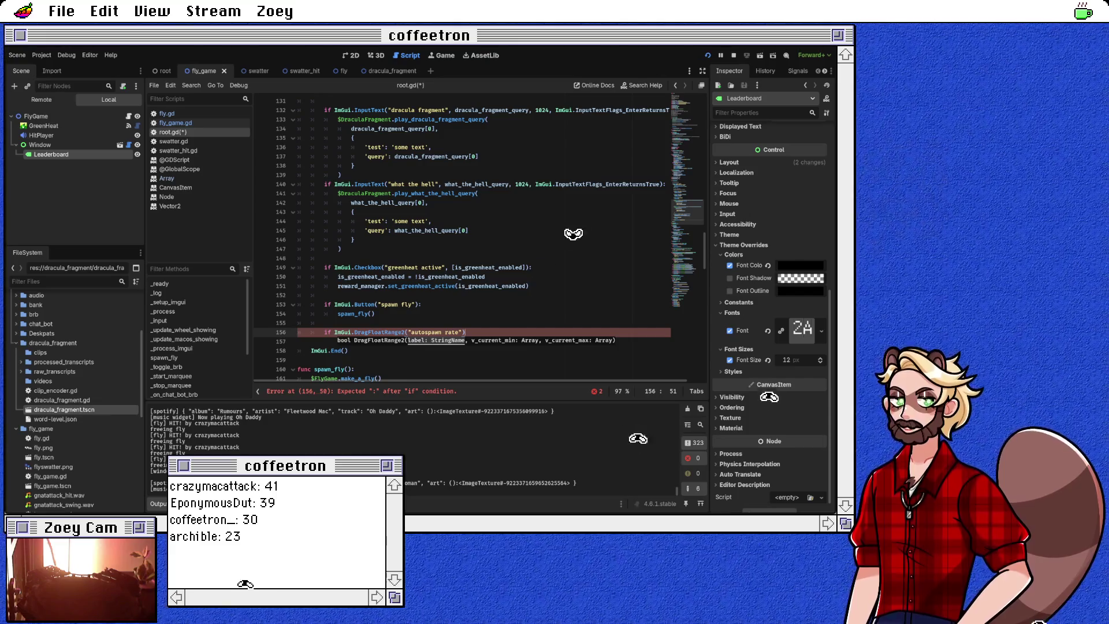
key("Left")
key("Left")
key("Left")
key("shift+Left")
key("shift+Left")
key("shift+Left")
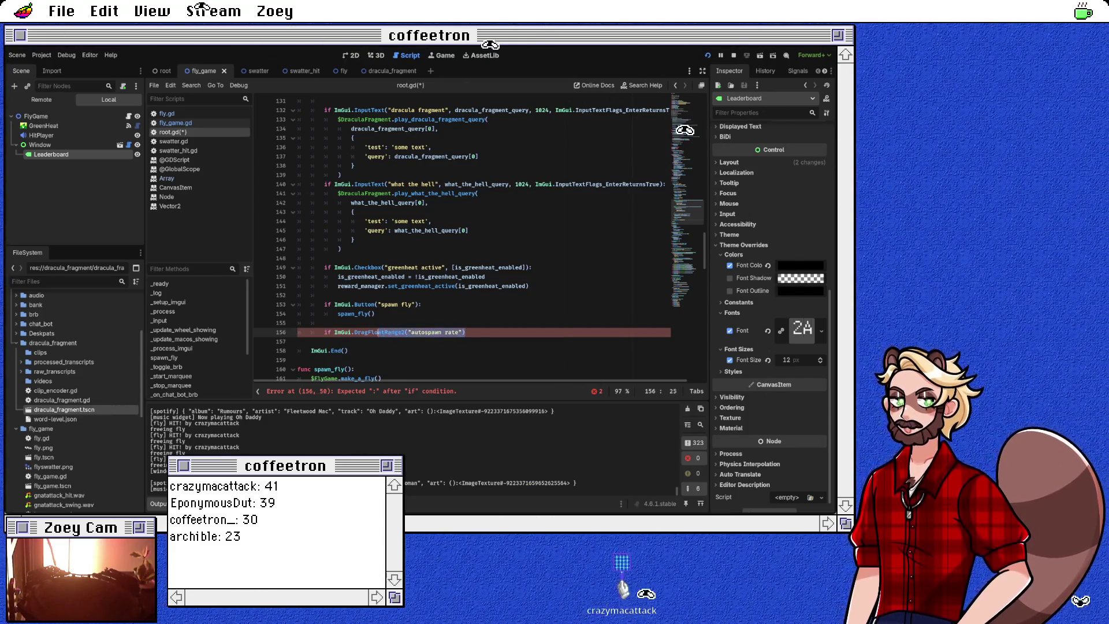
type("drag")
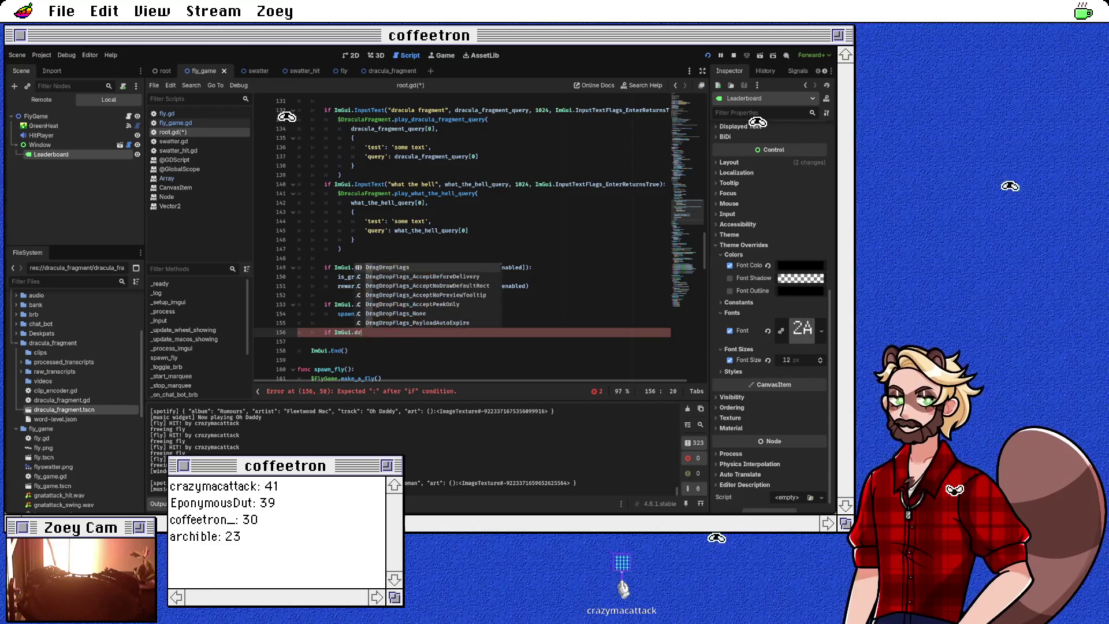
key("Down")
key("Down")
key("Down")
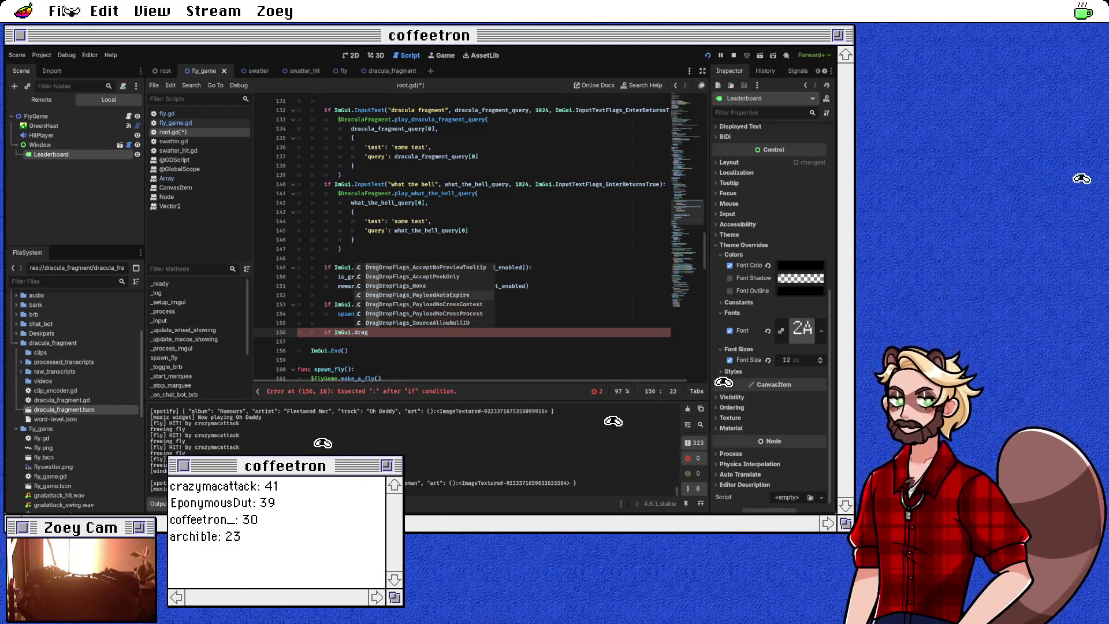
key("Down")
key("Down")
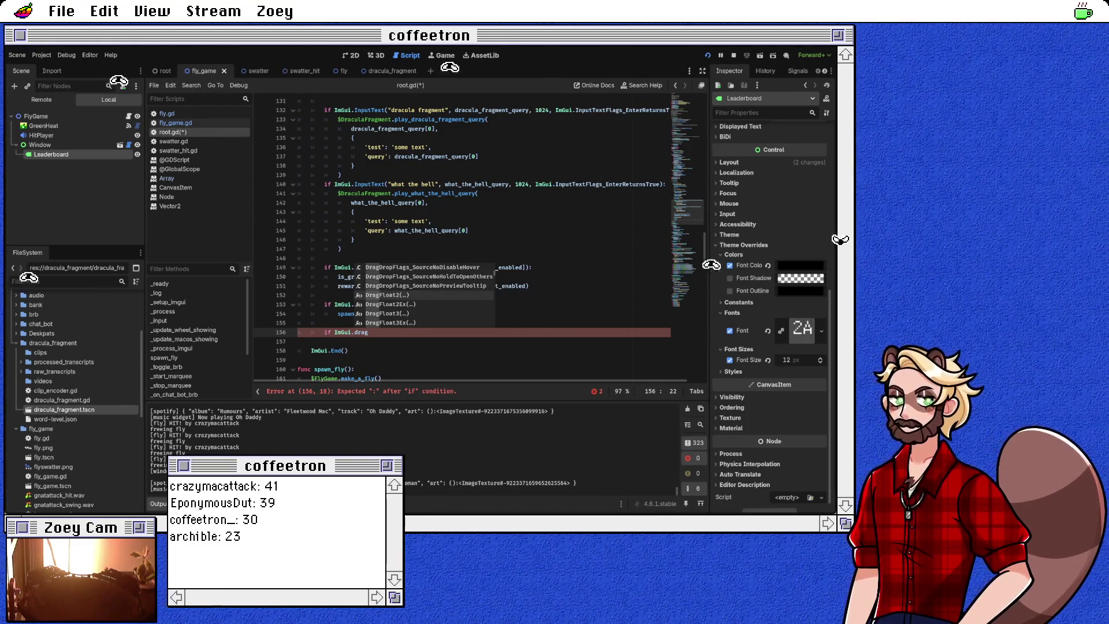
key("Return")
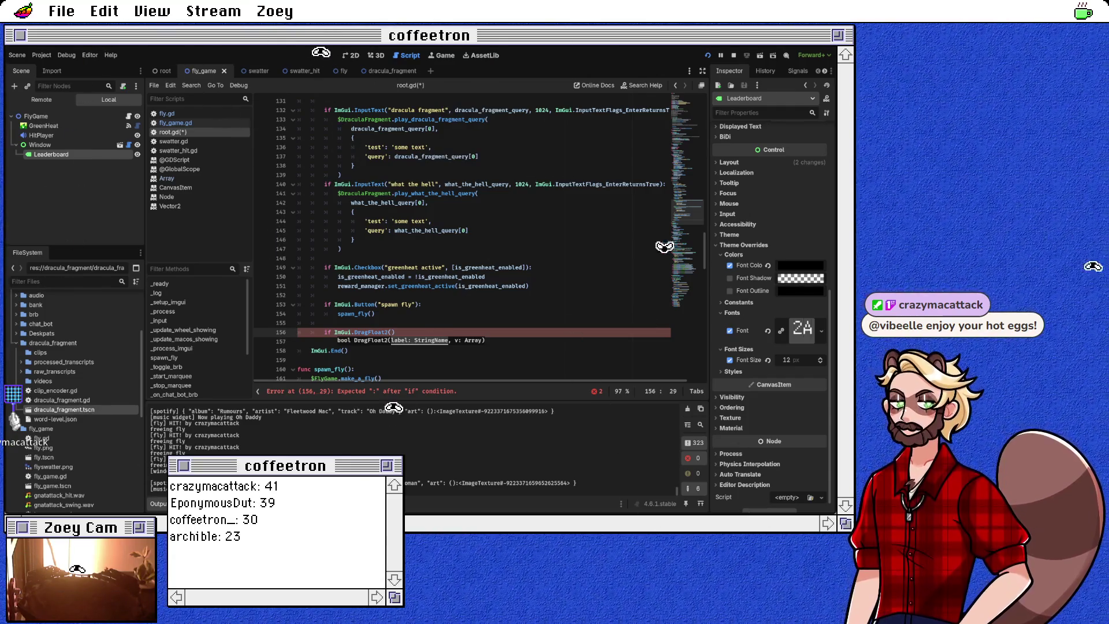
Label it "autospawn rate" and try a $Fly reference in the brackets, leaving them empty.
type("autospawn rate\", [")
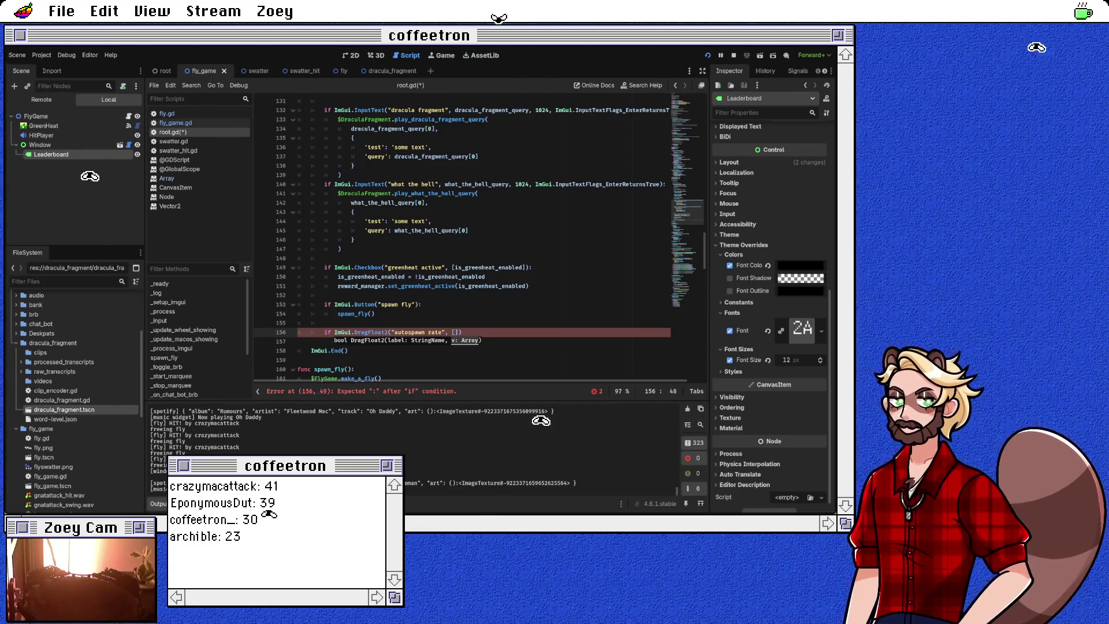
type("fl")
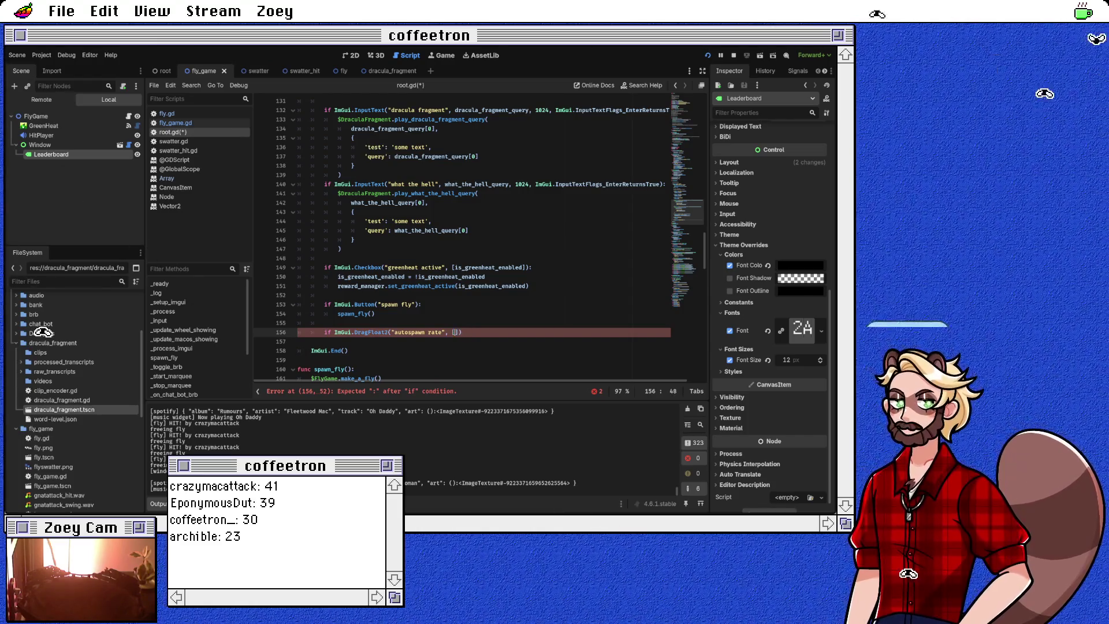
type("fly")
key("BackSpace")
key("BackSpace")
key("BackSpace")
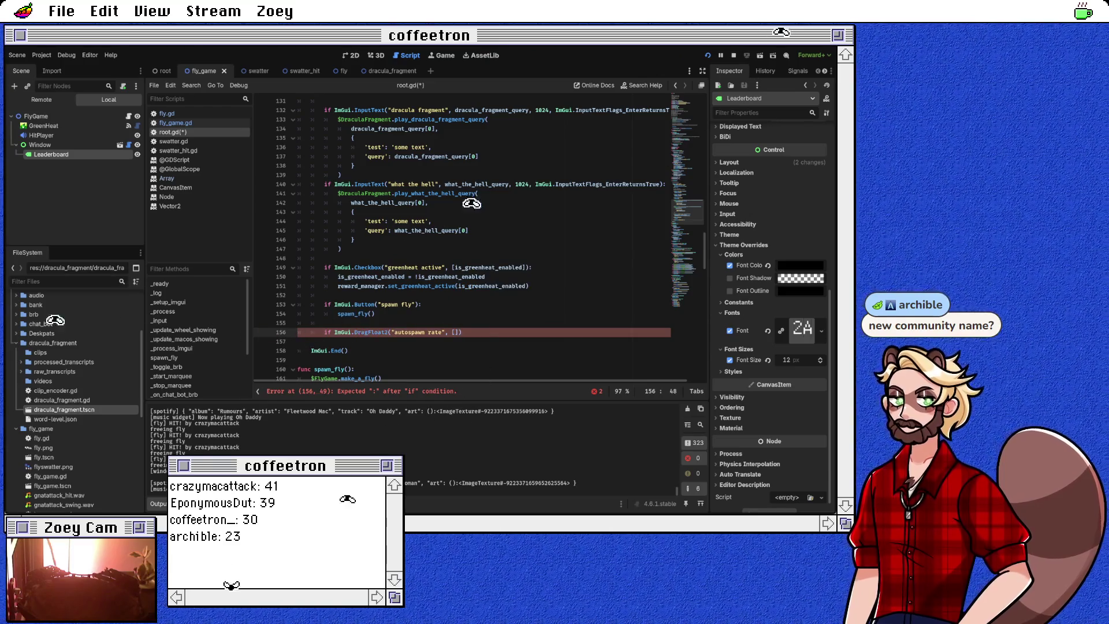
type("$")
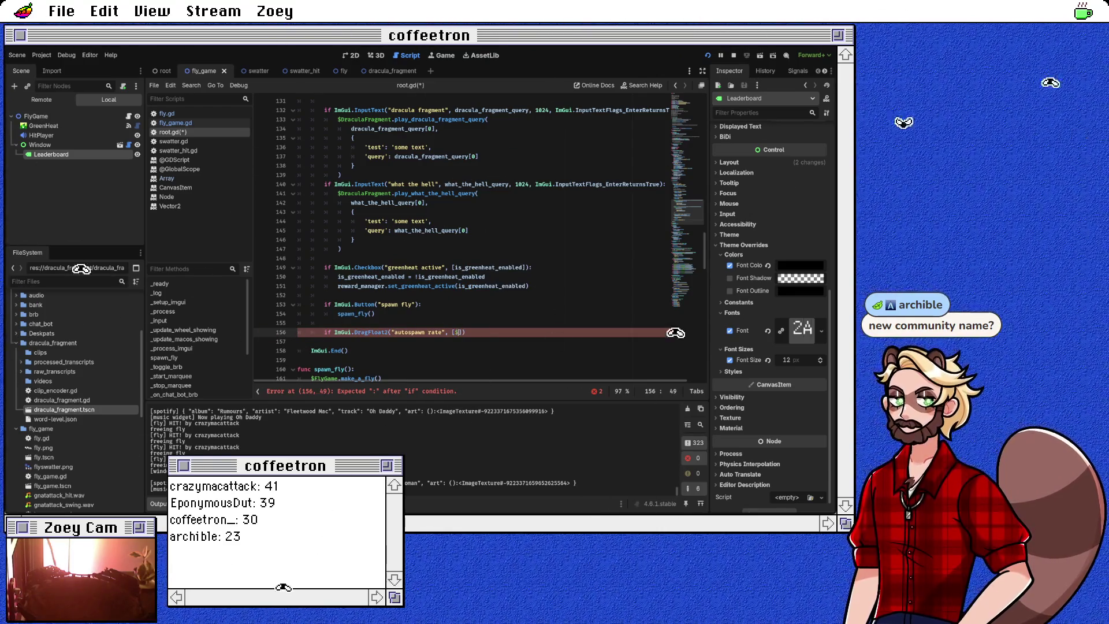
type("y")
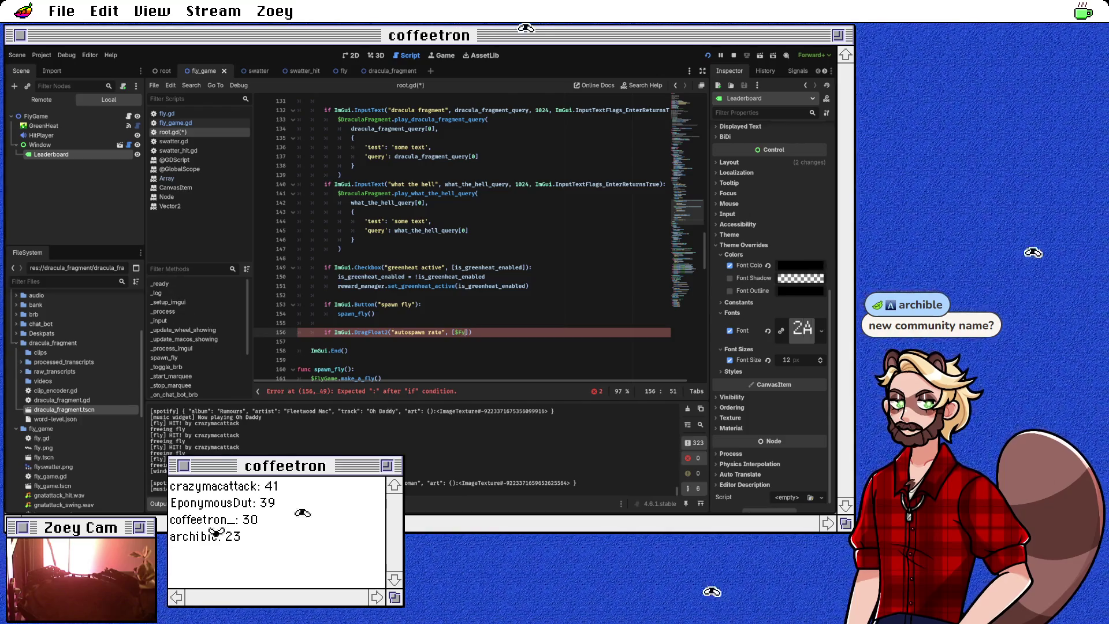
key("BackSpace")
key("BackSpace")
key("BackSpace")
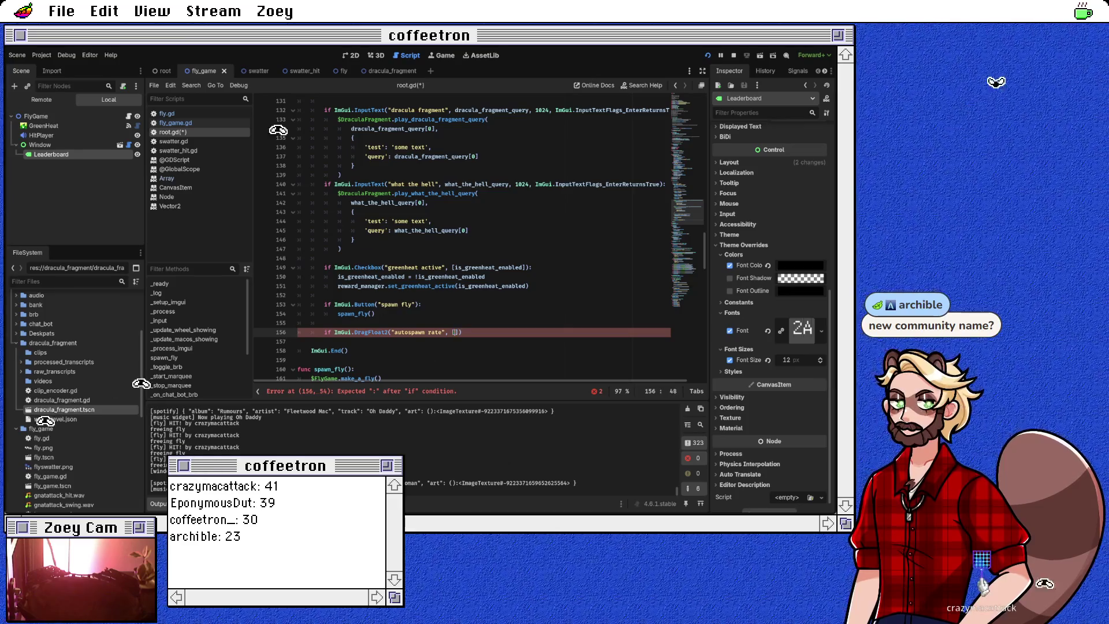
key("ctrl+shift+Return")
Declare var autospawn_rate = $FlyGame.autospawn_rate above the DragFloat2 if line.
type("var auto")
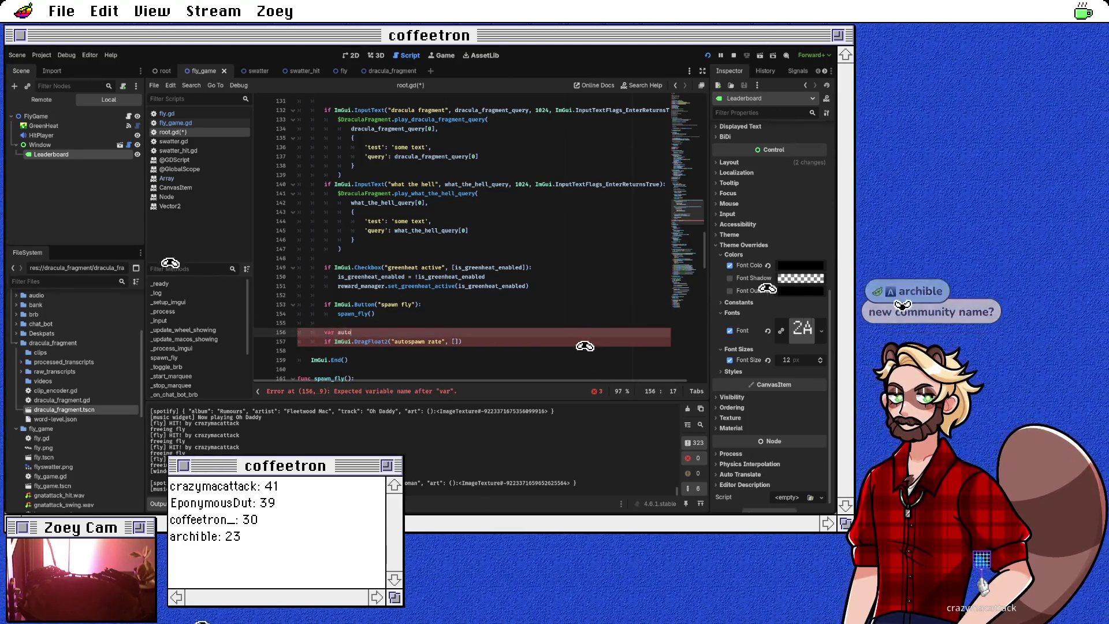
type("spa")
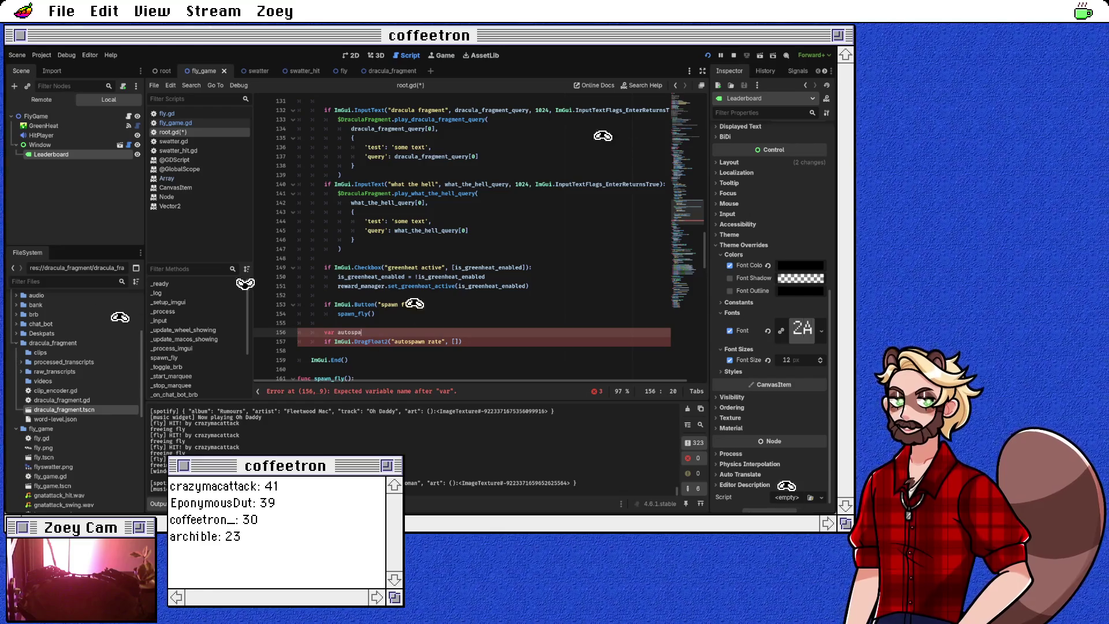
type("wn_rate = $FlyG")
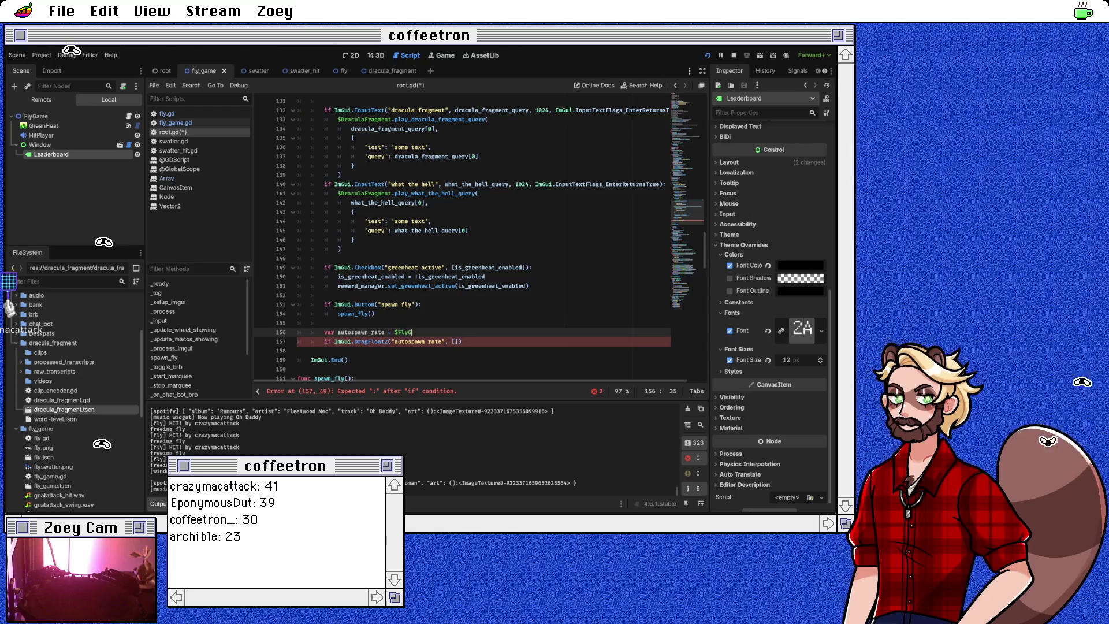
key("BackSpace")
scroll(630, 367, "down", 4)
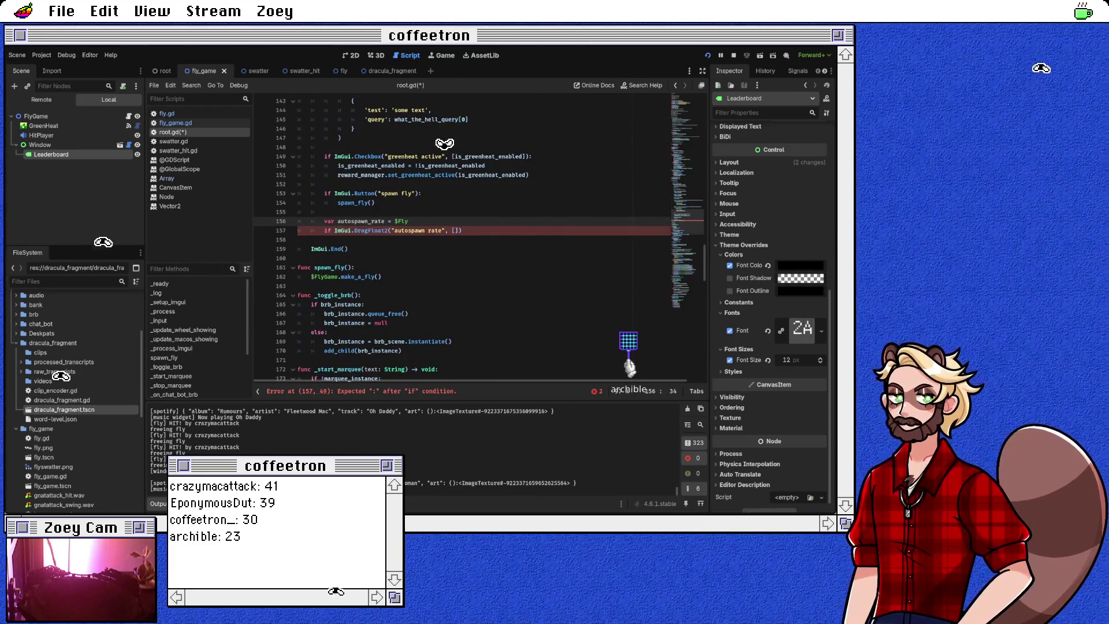
type("Game.")
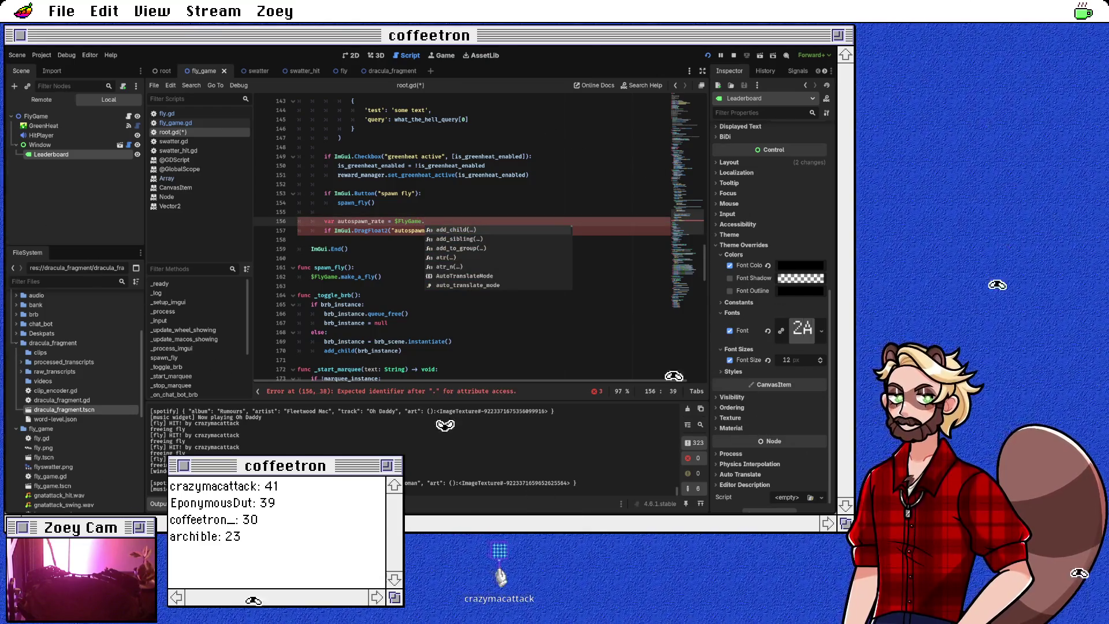
type("auto")
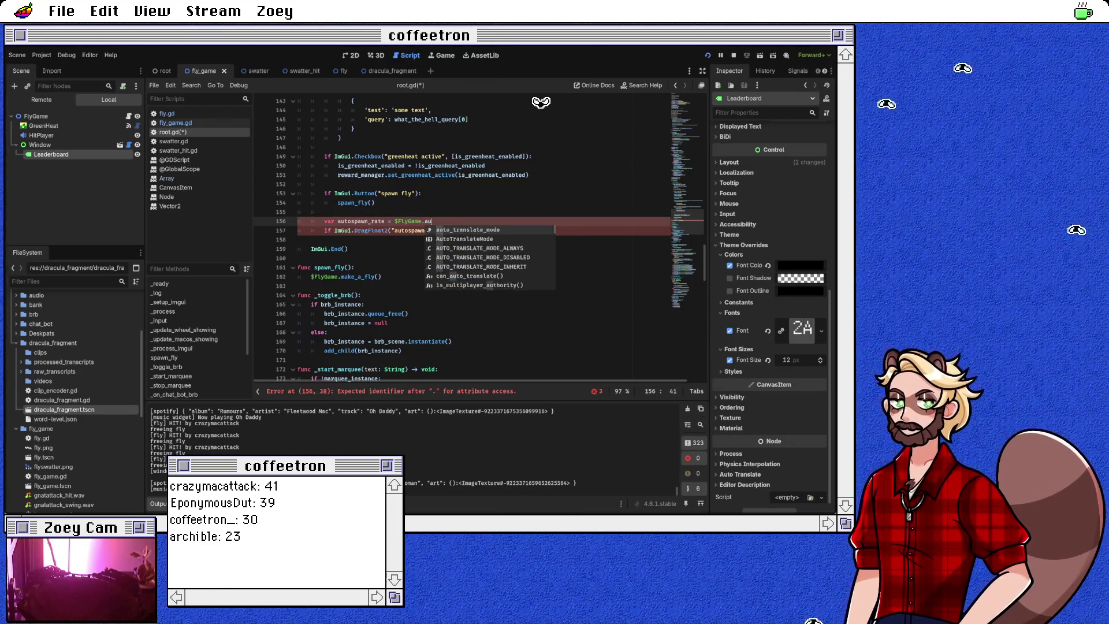
type("spawn_rate")
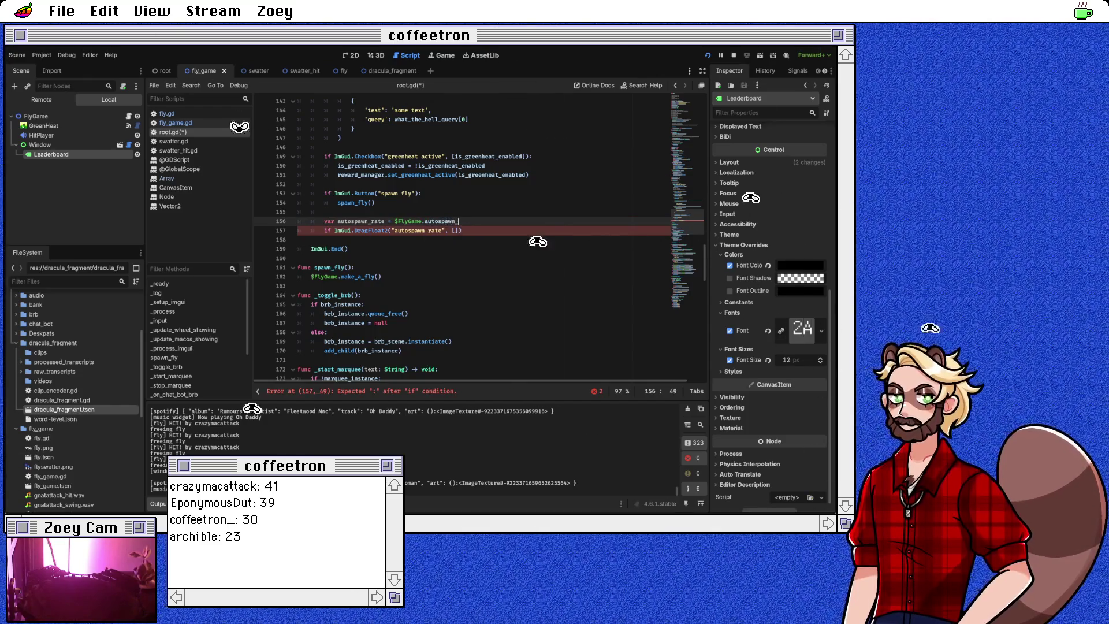
Paste autospawn_rate into the DragFloat2 brackets and end the if line with a colon.
key("Down")
double_click(361, 222)
key("ctrl+c")
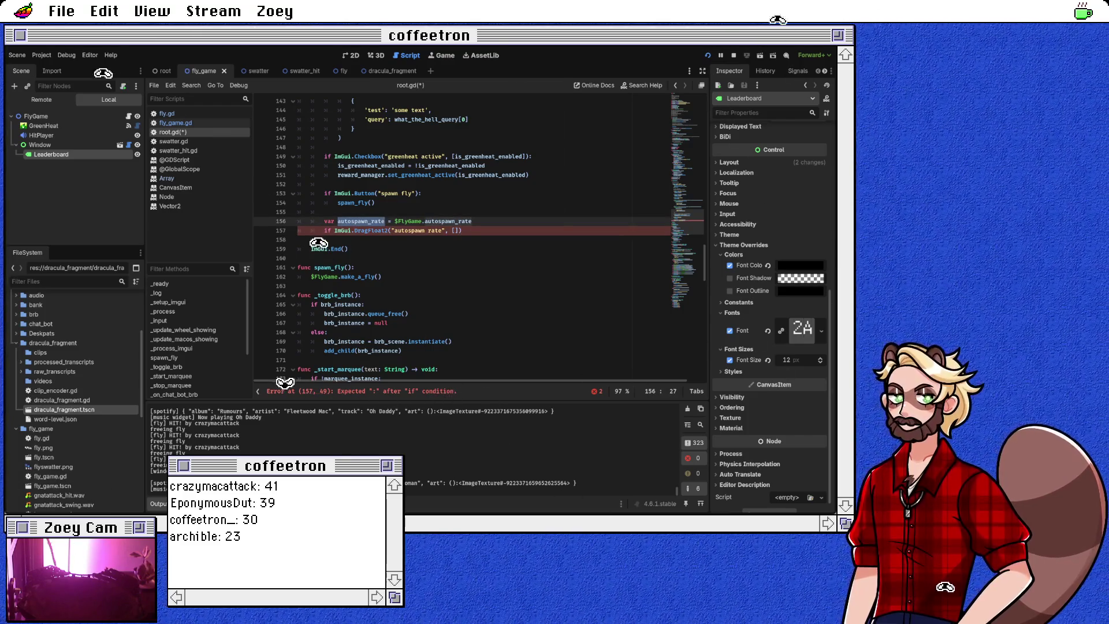
left_click(455, 231)
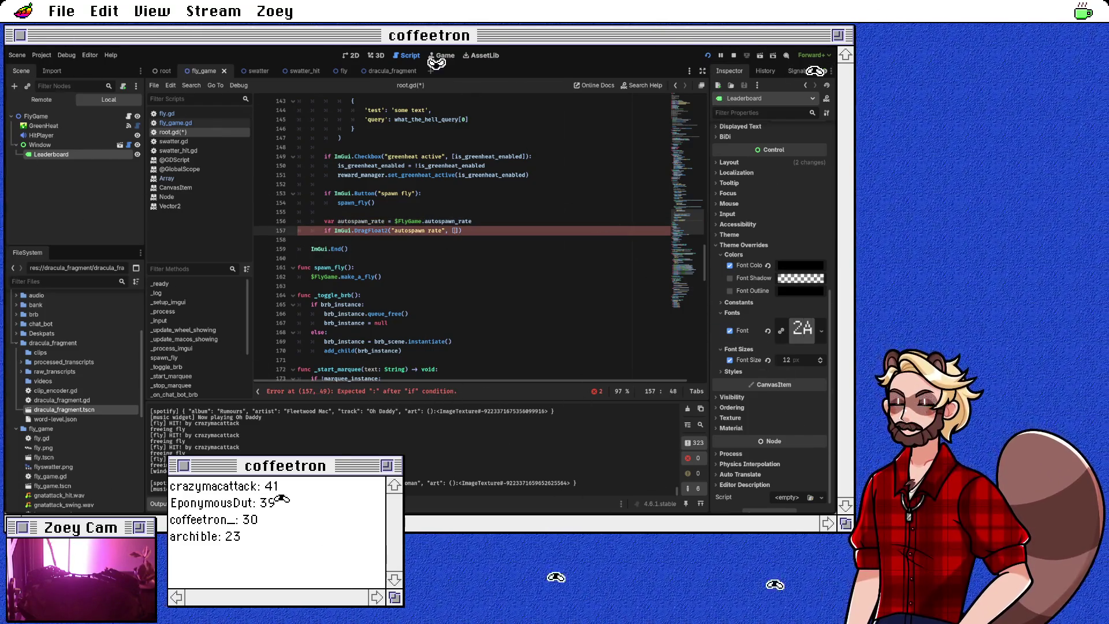
key("ctrl+v")
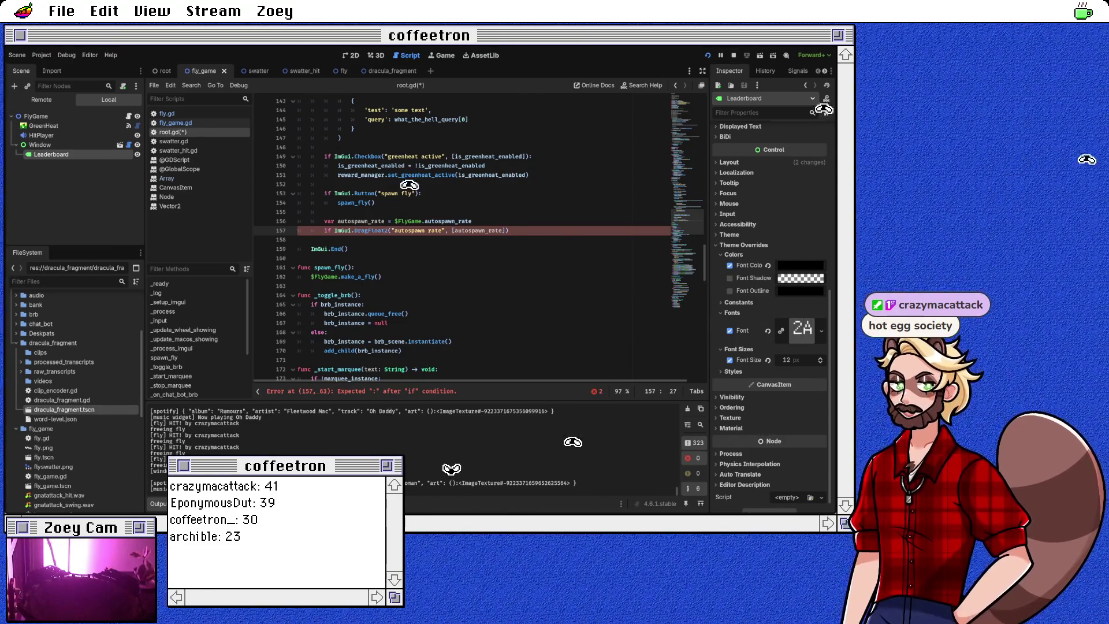
left_click(510, 231)
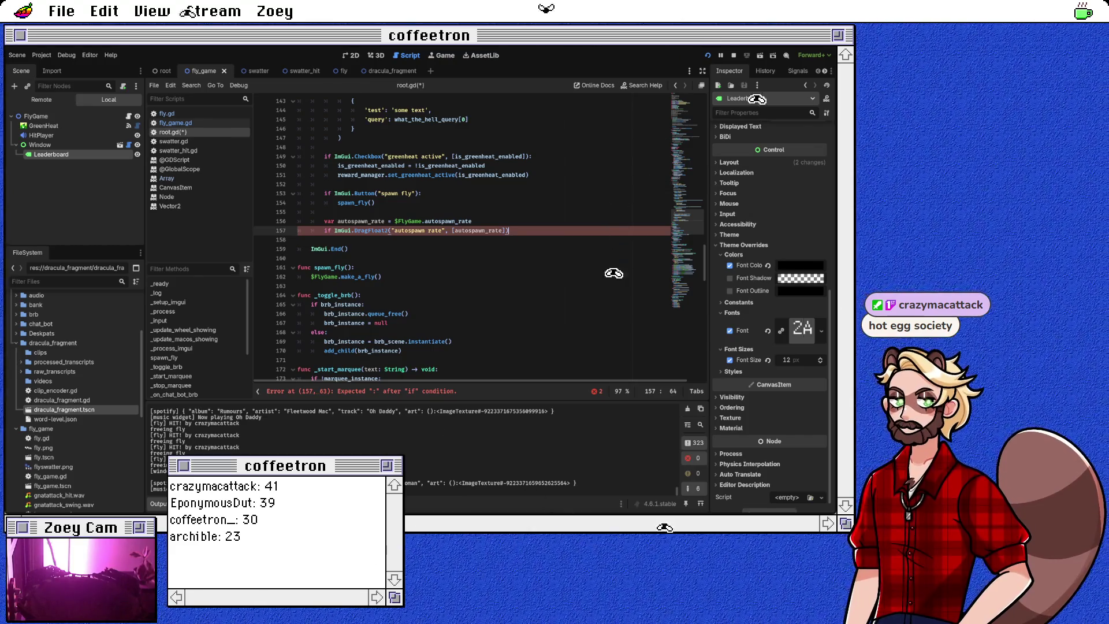
type(":")
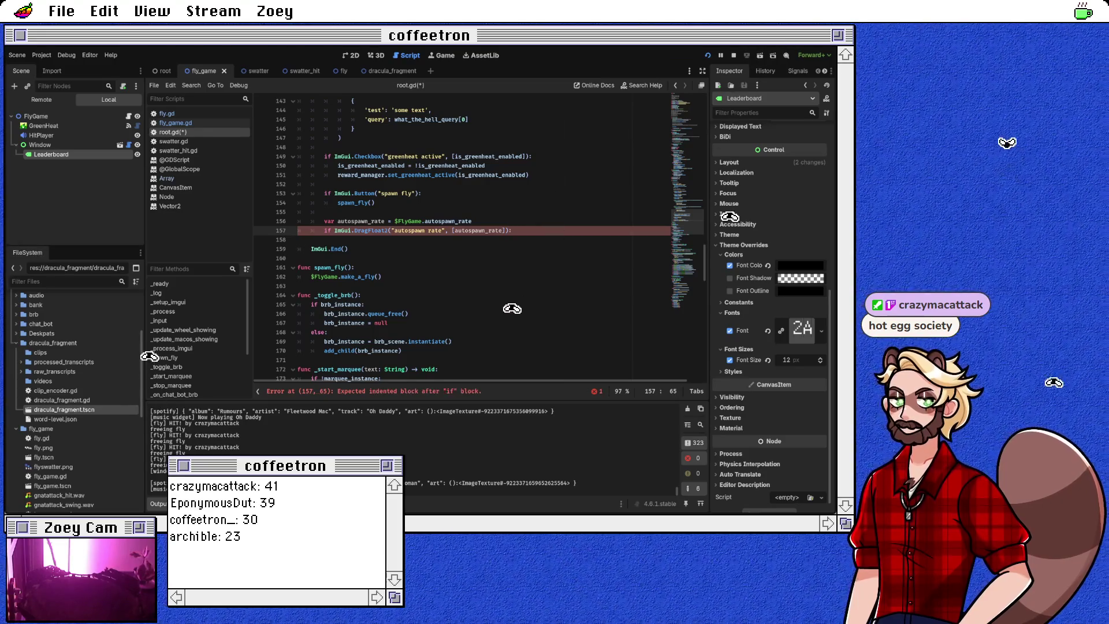
key("Return")
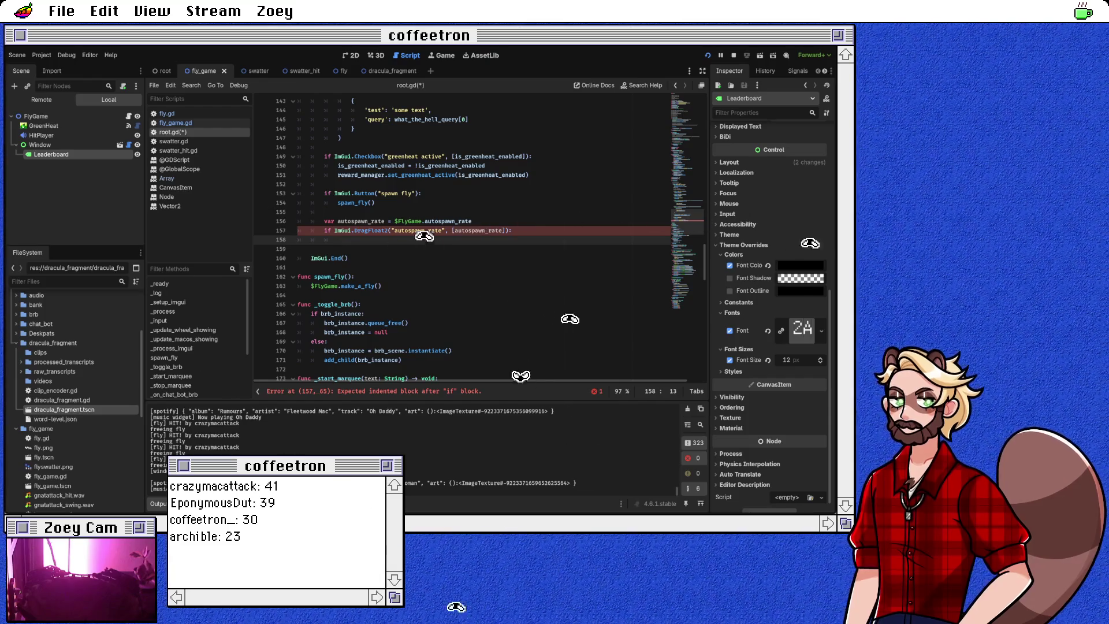
left_click(364, 230)
Read DragFloat2's signature in the ImGui class docs, then return to root.gd.
left_click(370, 230, "ctrl")
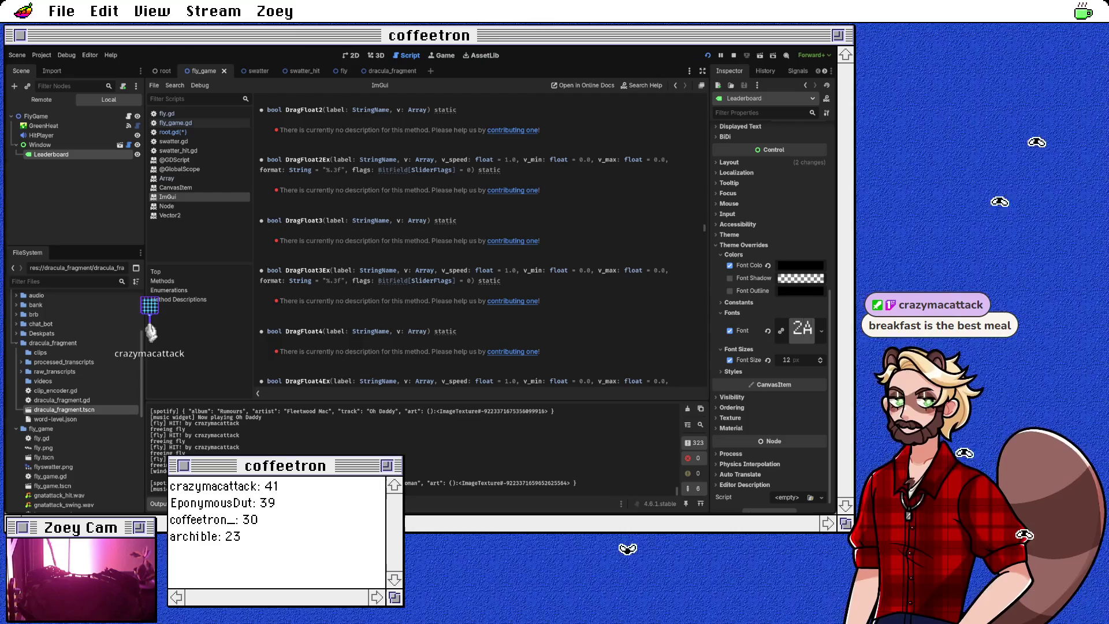
left_click(173, 132)
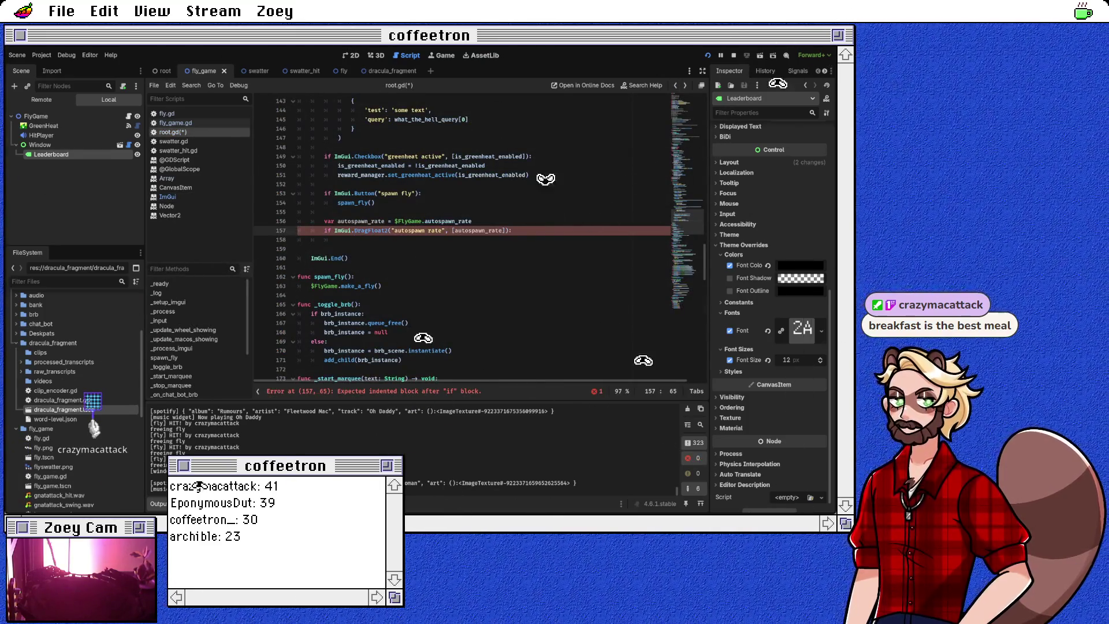
Add the body line $FlyGame.autospawn_rate = autospawn_rate and add brackets on the var line.
key("Return")
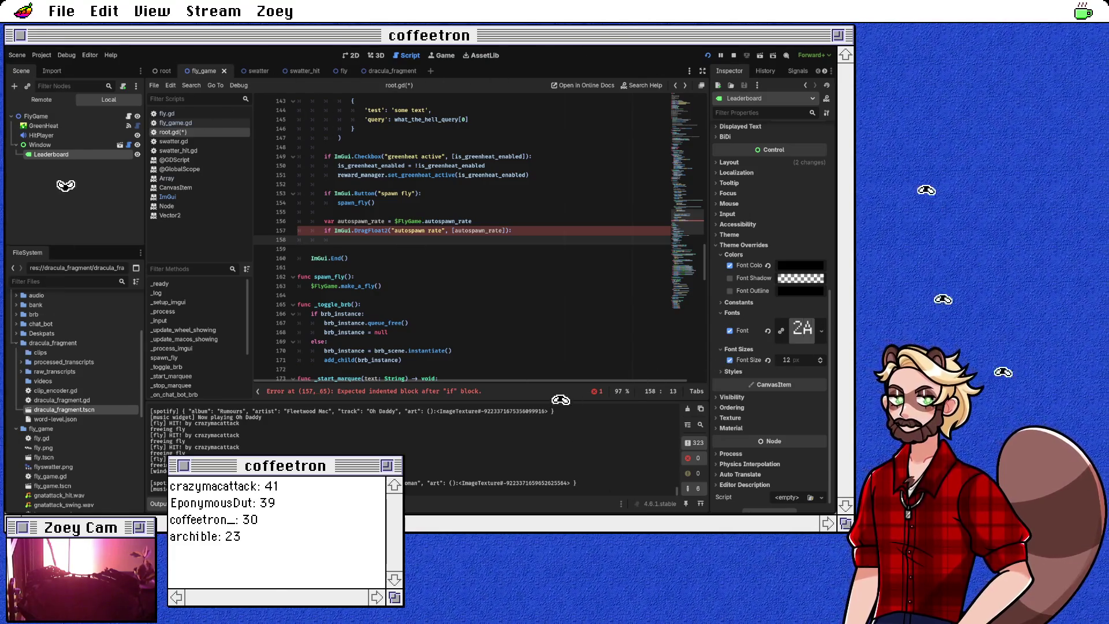
type("$FlyGame")
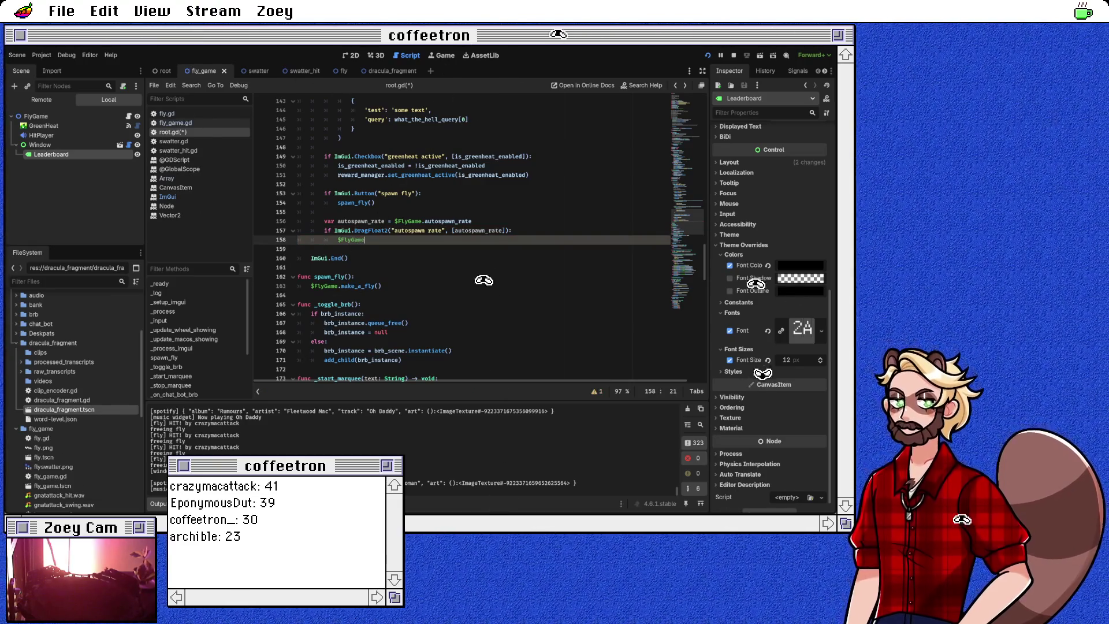
type(".autospawn_rate = autospawn_rate")
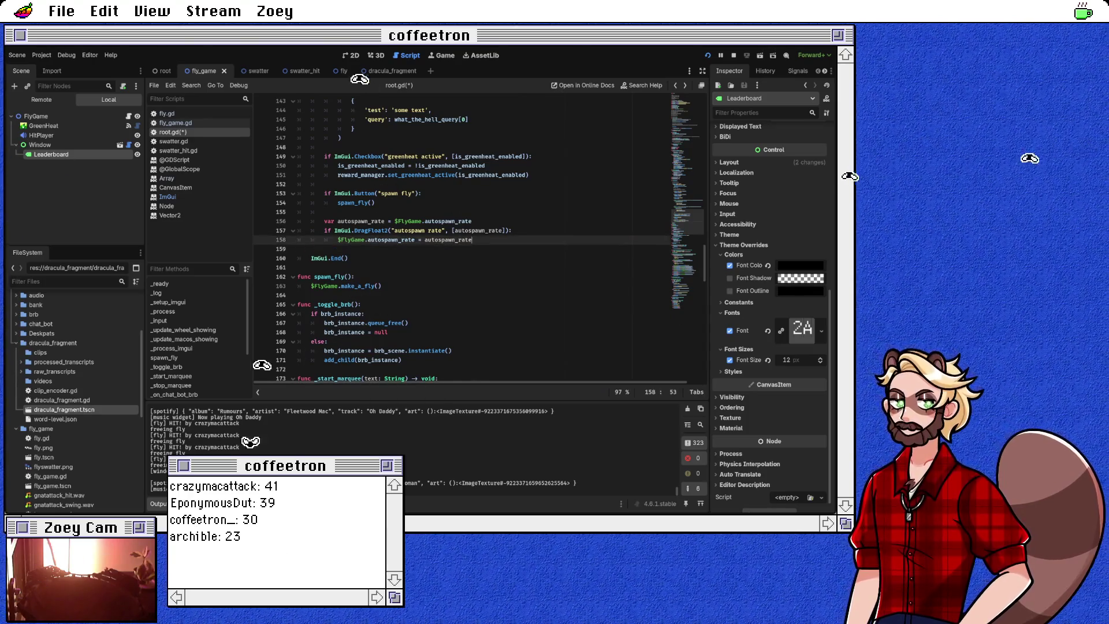
left_click(395, 221)
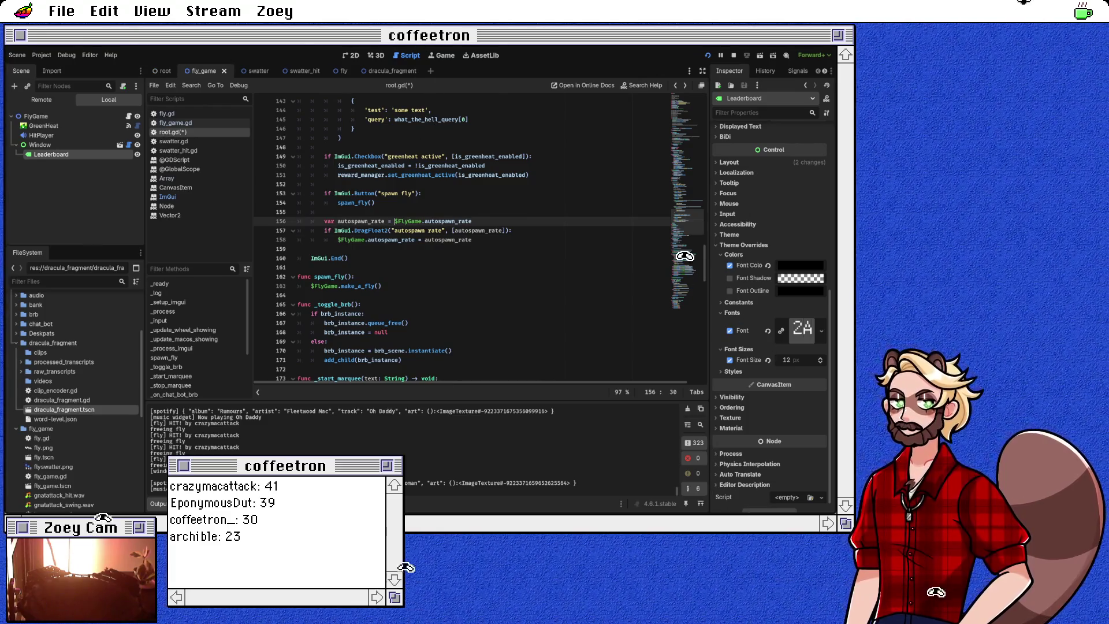
type("[")
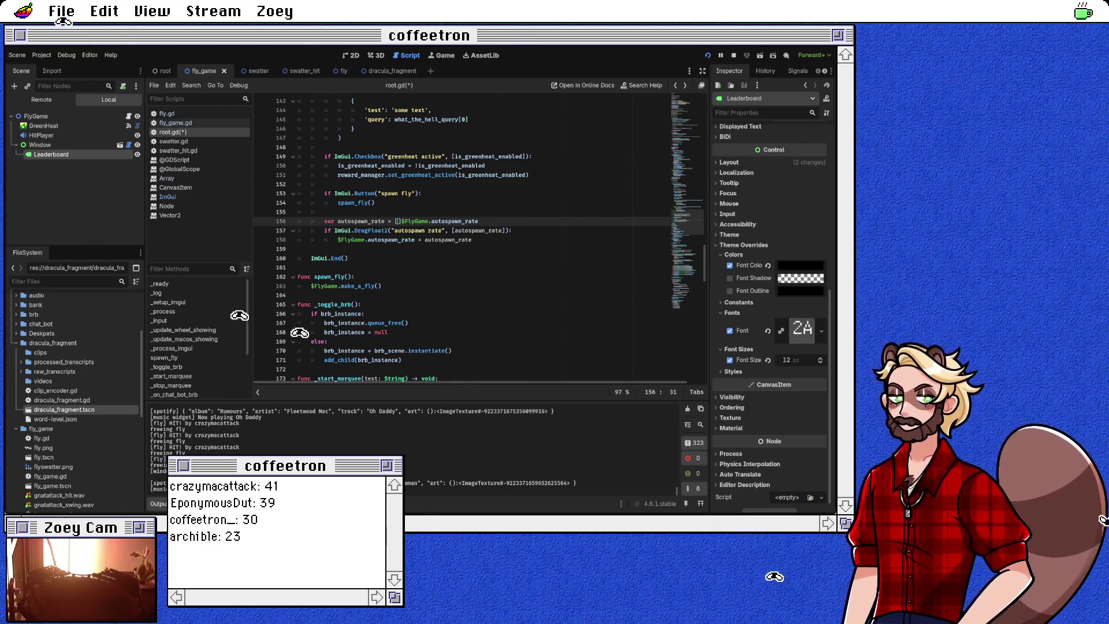
key("Delete")
type("]")
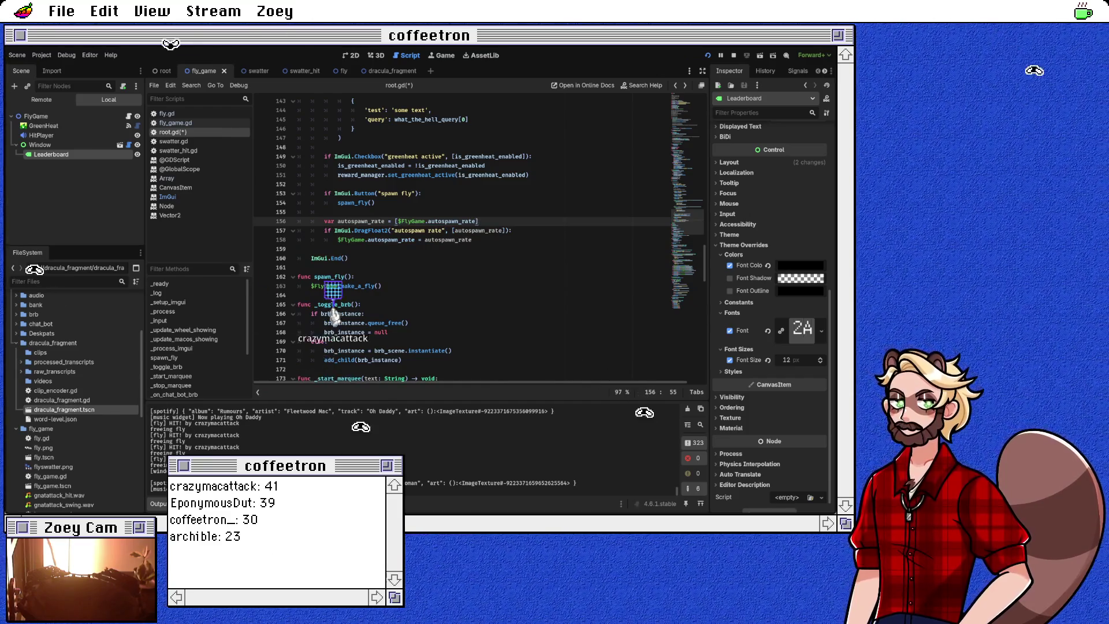
key("Down")
key("Down")
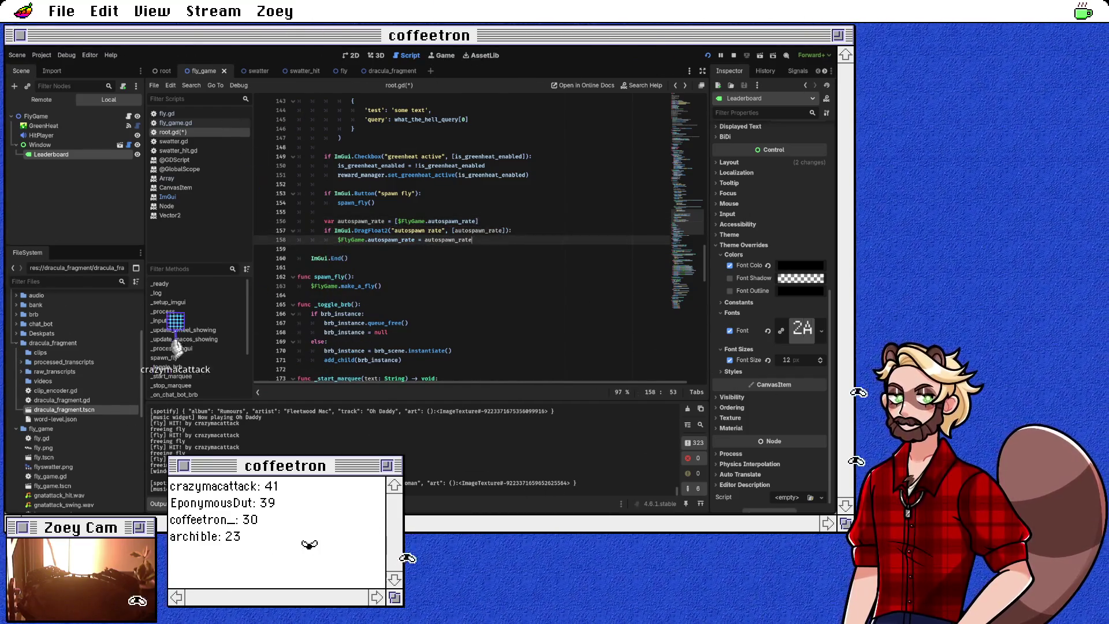
key("Up")
key("Up")
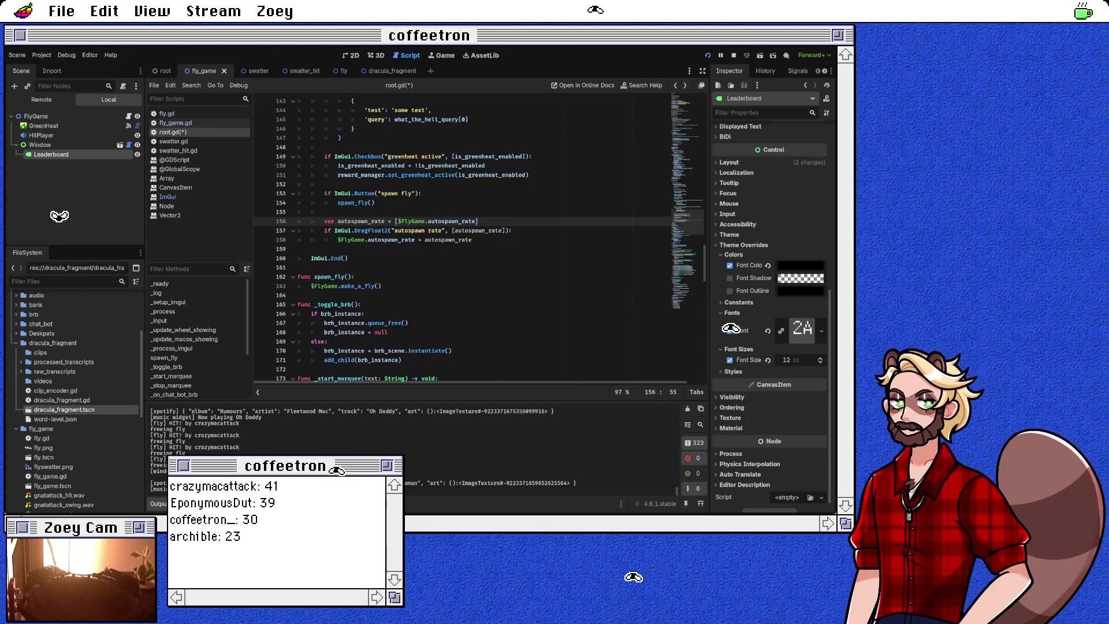
Make line 158 assign autospawn_rate[0] and save root.gd.
double_click(361, 221)
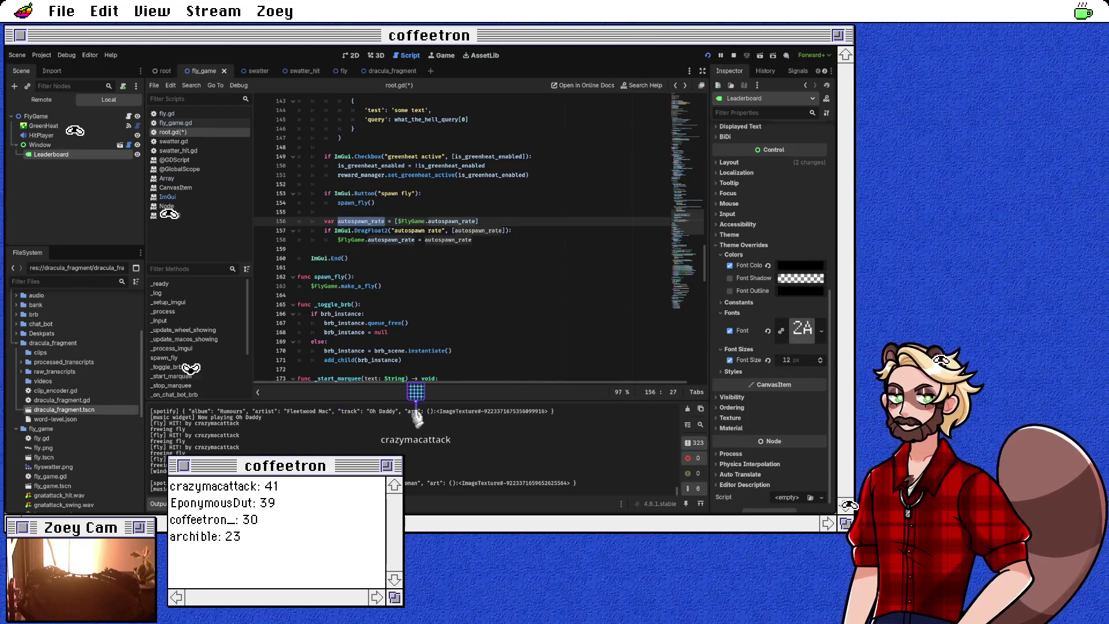
left_click(453, 231)
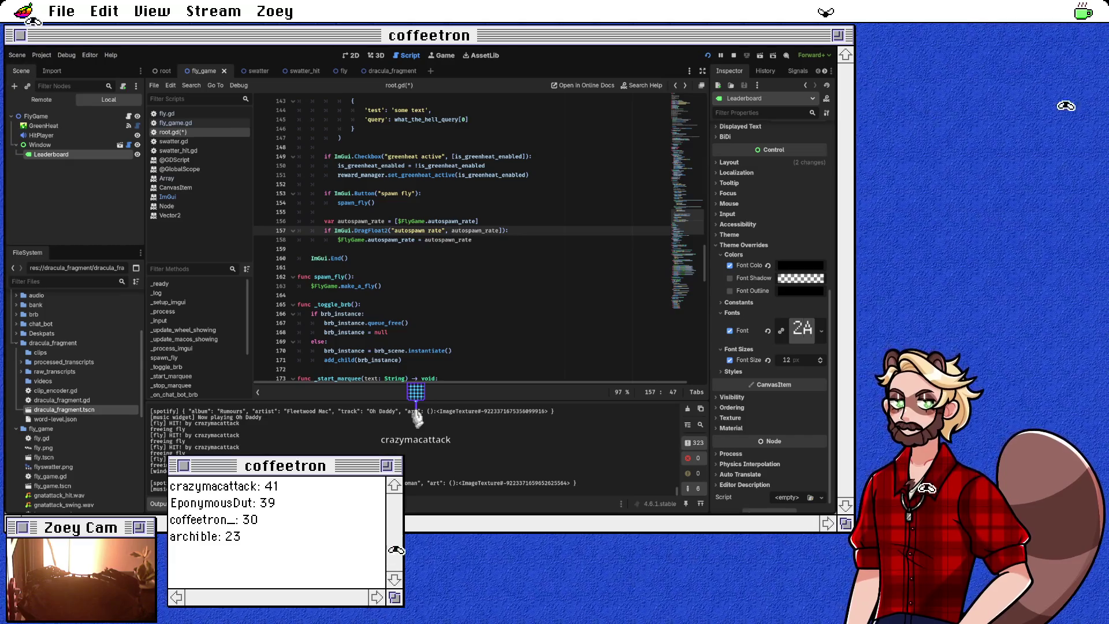
double_click(391, 239)
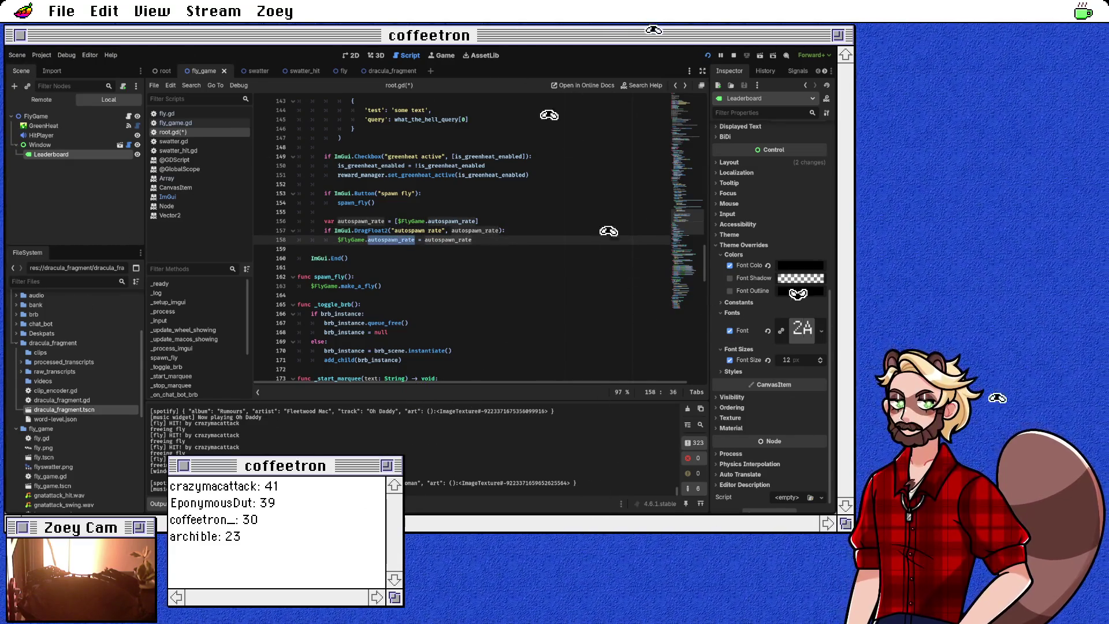
left_click(425, 240)
type("[0]")
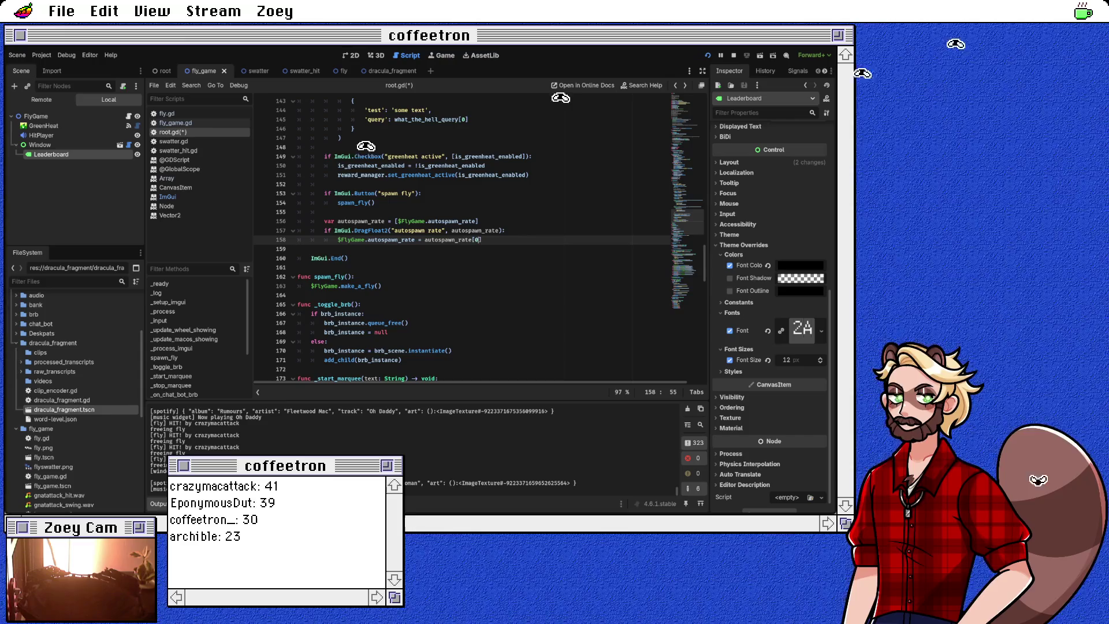
left_click(298, 249)
key("ctrl+s")
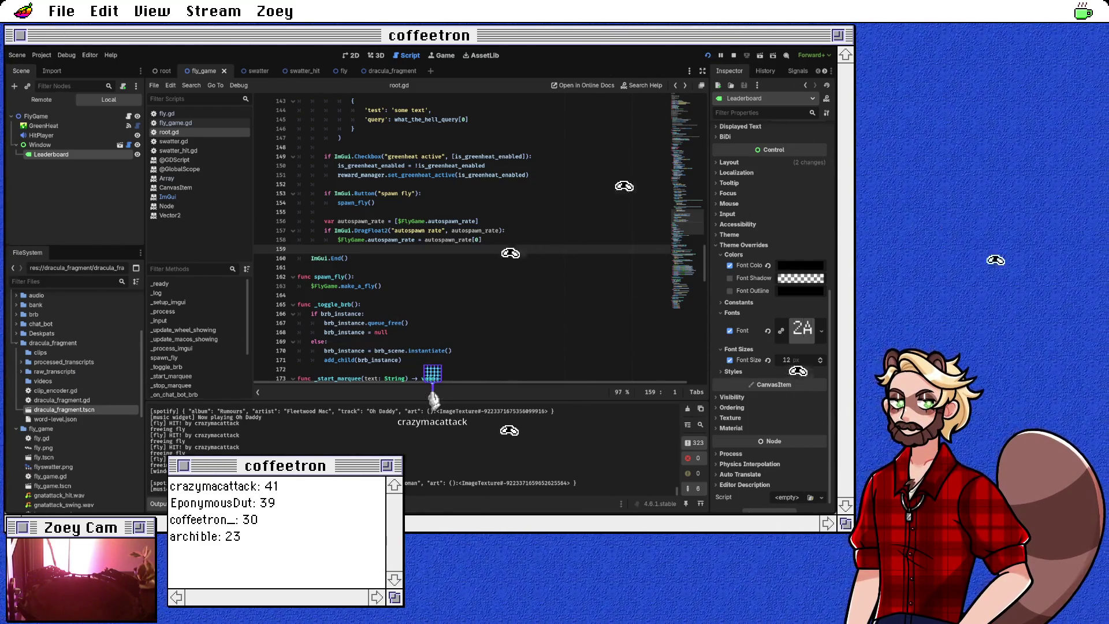
left_click(424, 240)
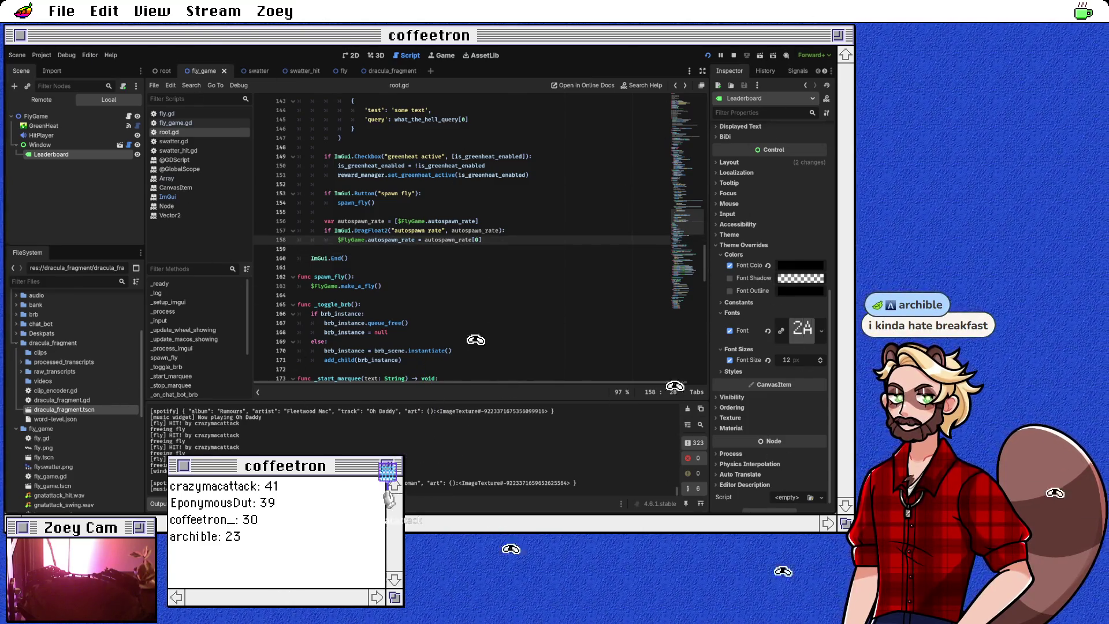
left_click(382, 239)
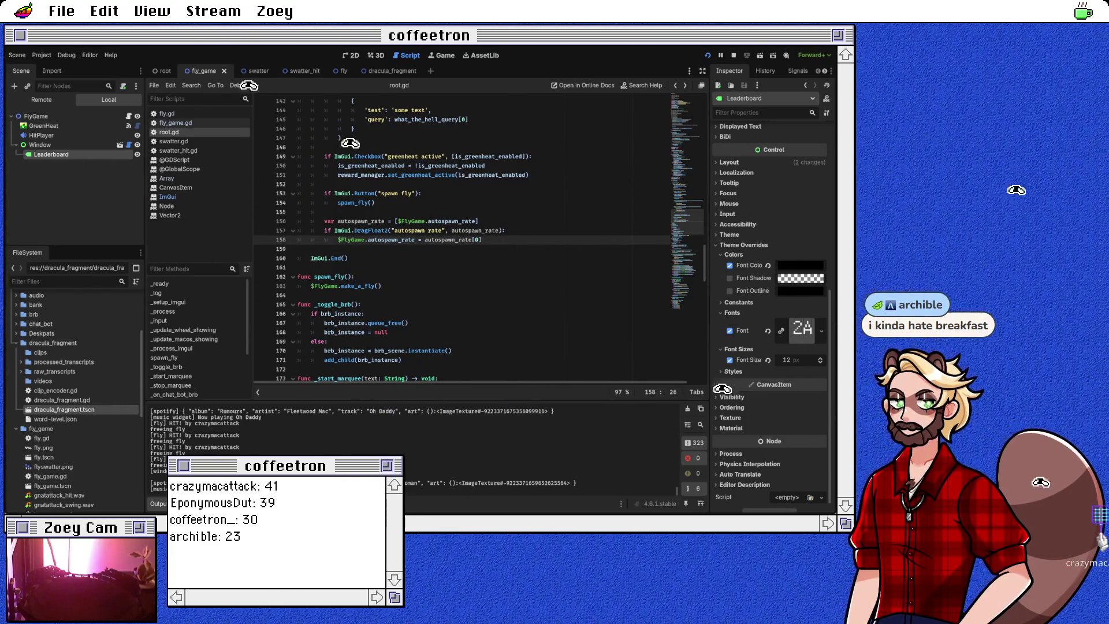
left_click(382, 239, "ctrl")
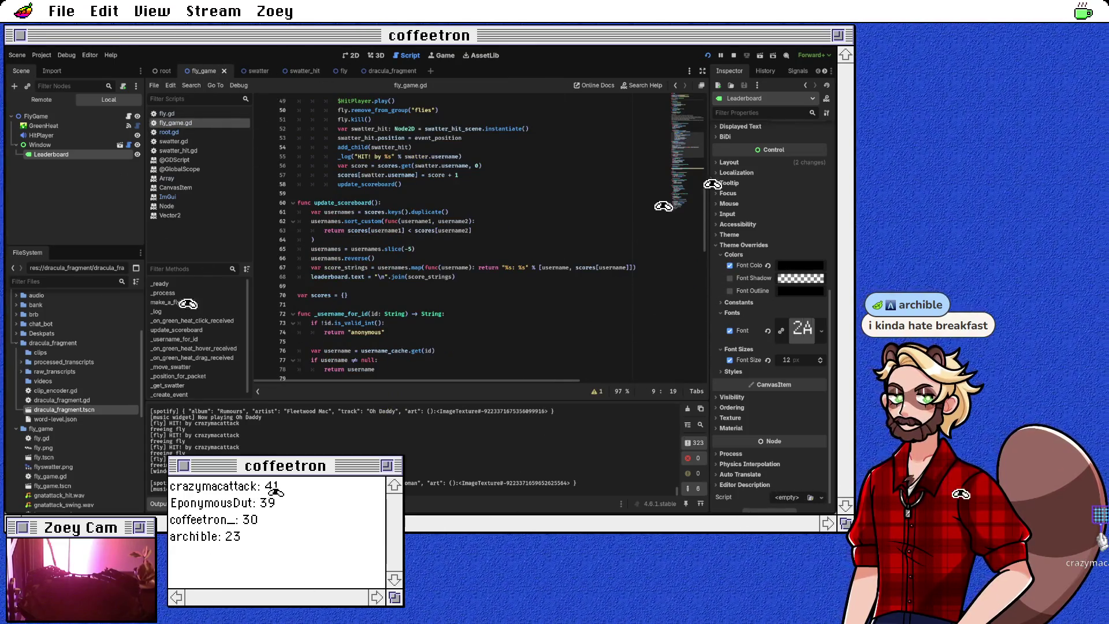
Log "spawning %s flies" % flies_to_spawn below the flies_to_spawn line.
scroll(479, 237, "up", 5)
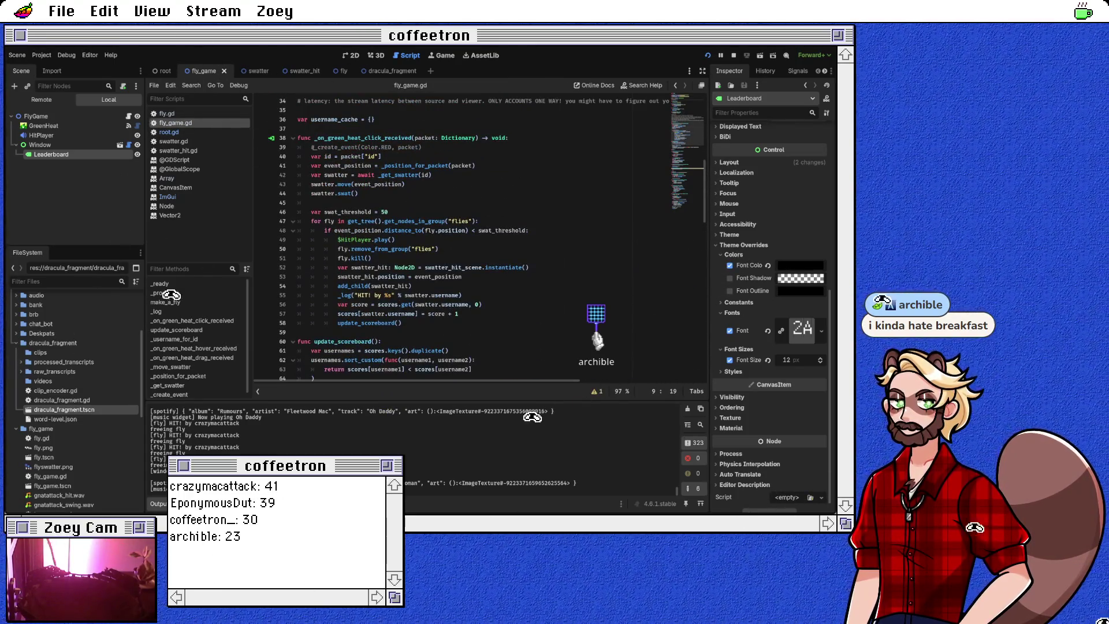
scroll(480, 237, "down", 4)
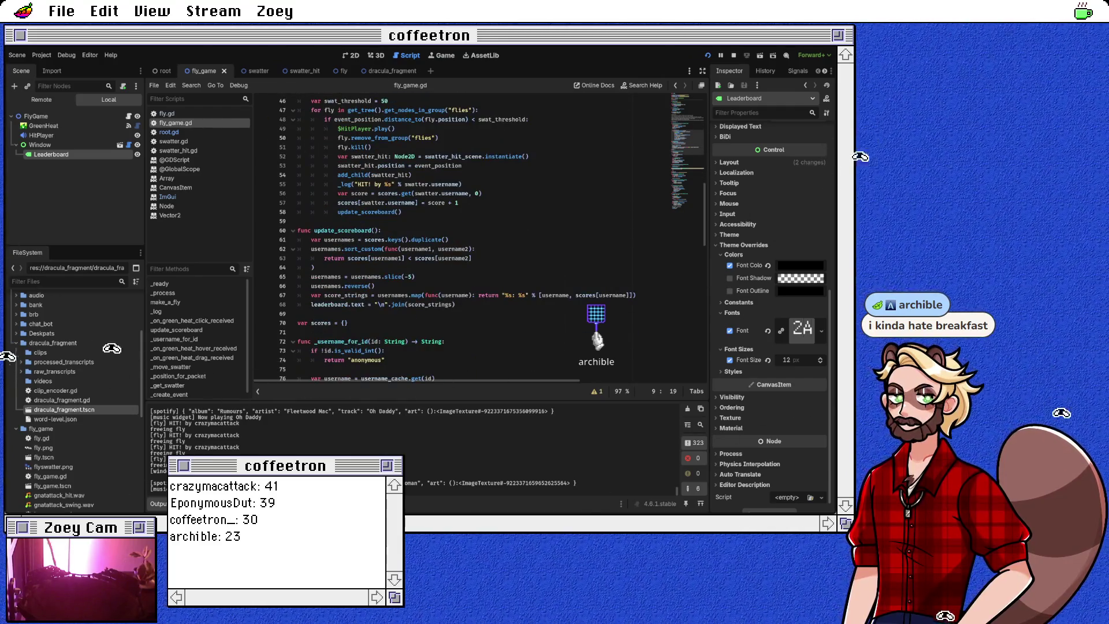
scroll(480, 237, "up", 14)
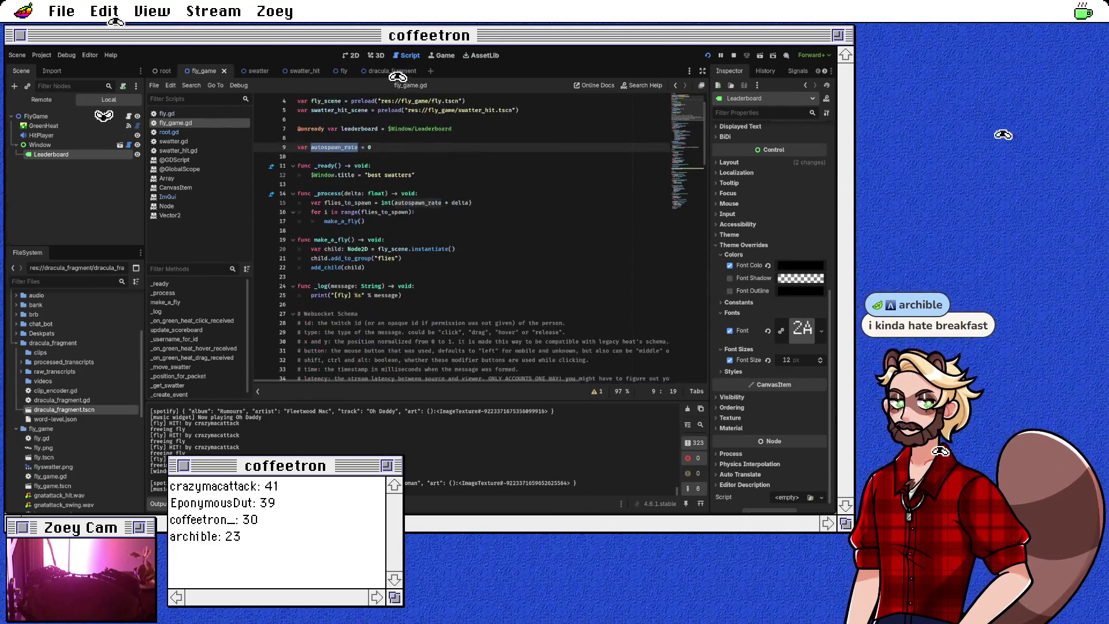
left_click(474, 202)
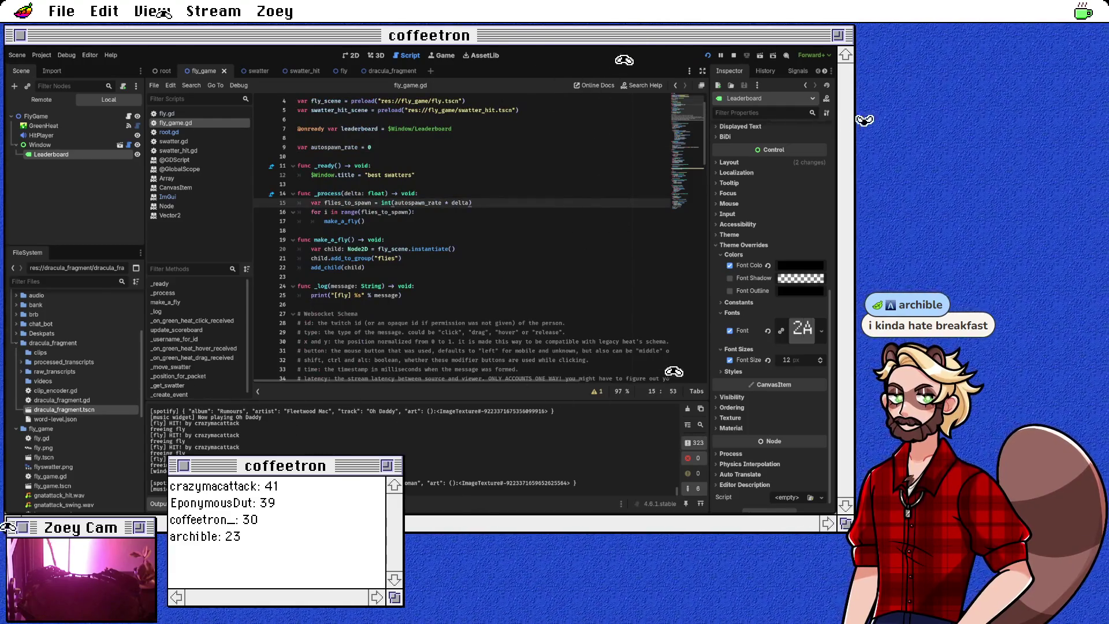
key("Return")
type("_l")
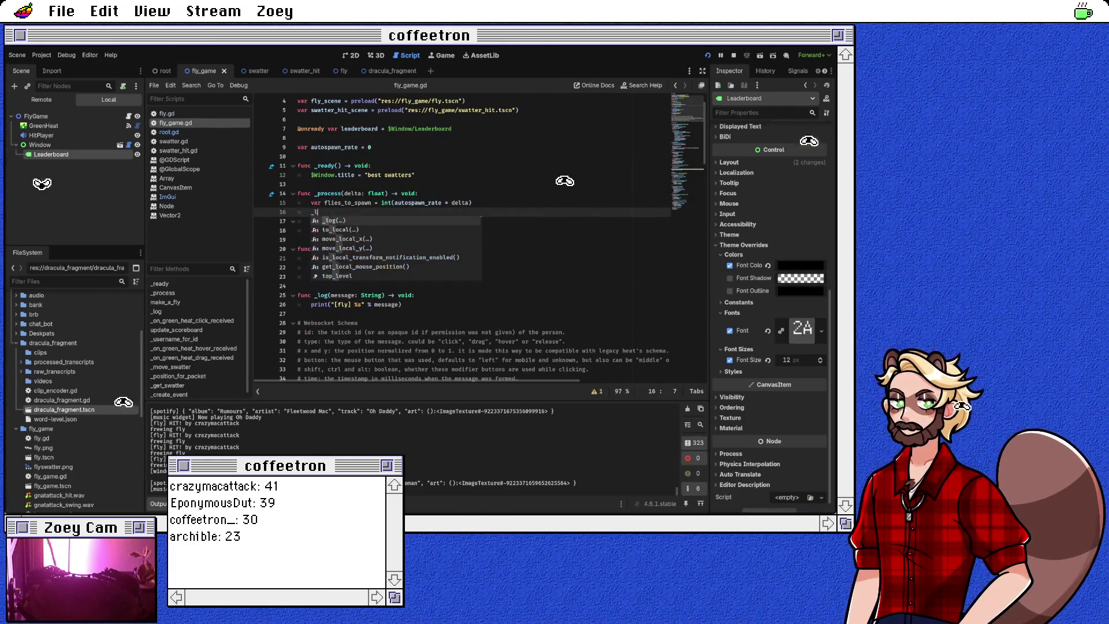
type("og(\"saawing")
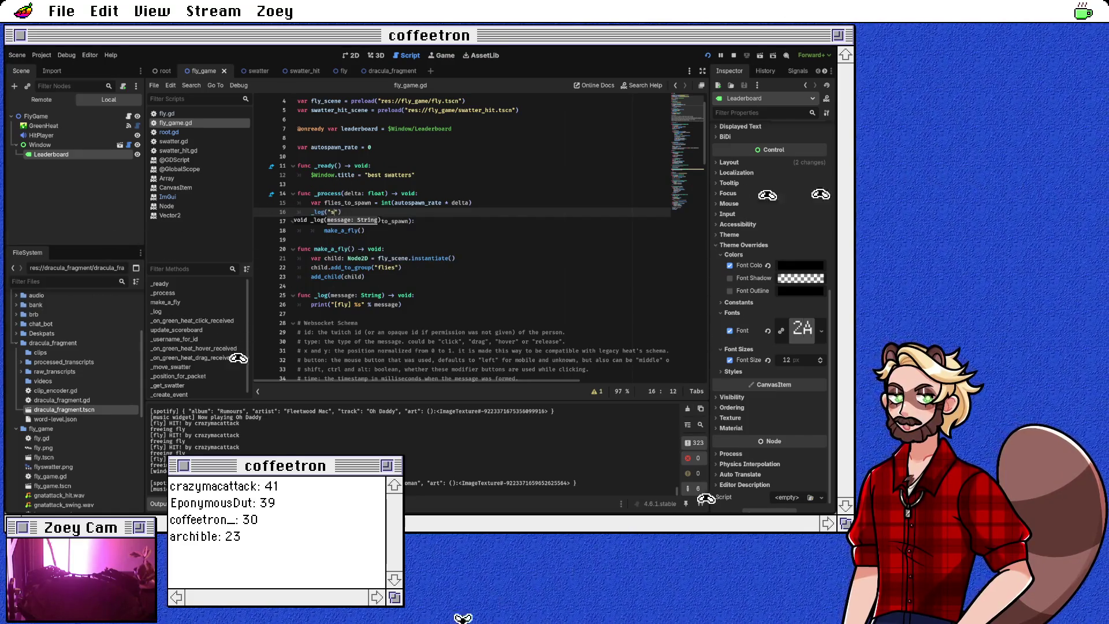
key("BackSpace")
key("BackSpace")
key("BackSpace")
type("ning %s flies\" % flies")
key("Return")
key("Down")
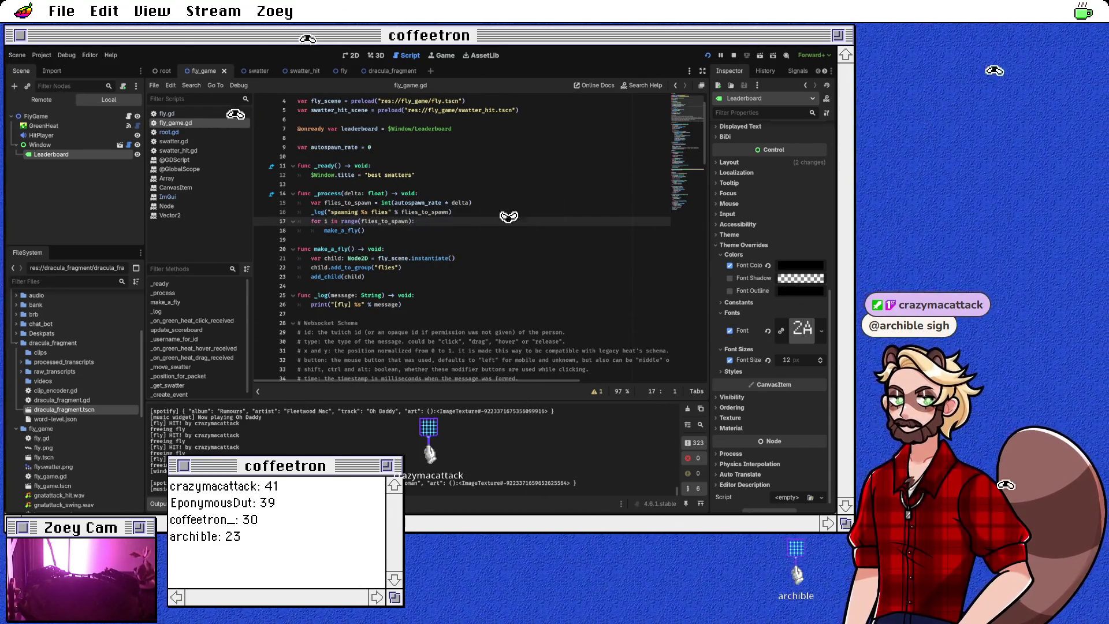
key("Up")
key("Up")
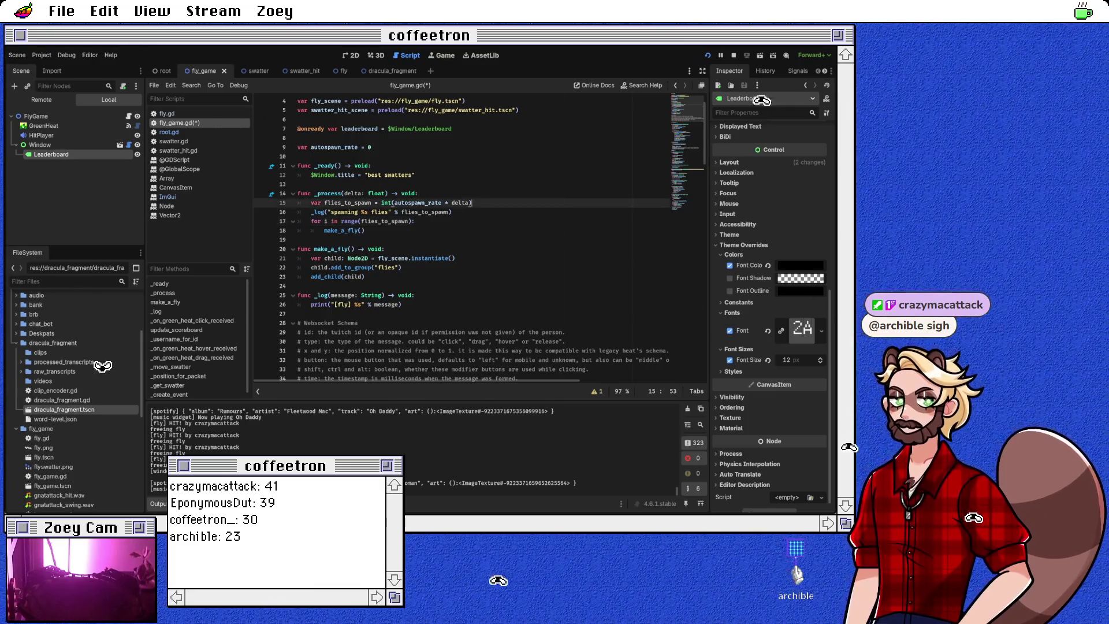
Add an if autospawn_rate > 0: condition at the top of _process.
key("End")
key("Return")
type("if ")
type("_")
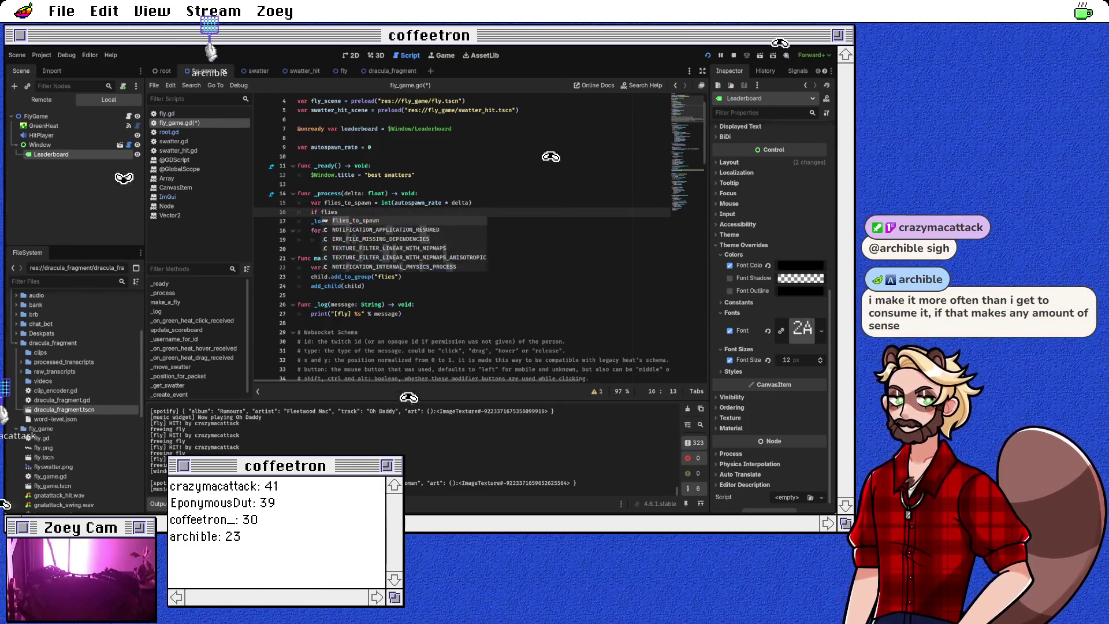
key("Return")
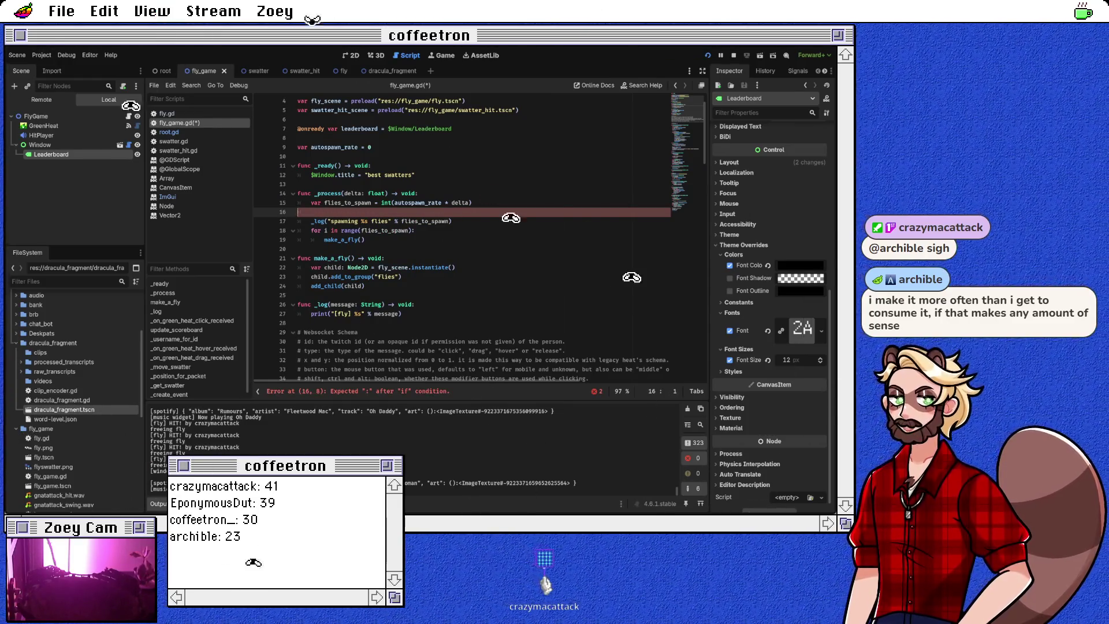
key("ctrl+shift+k")
key("Up")
key("Up")
key("Up")
key("Down")
key("End")
key("Return")
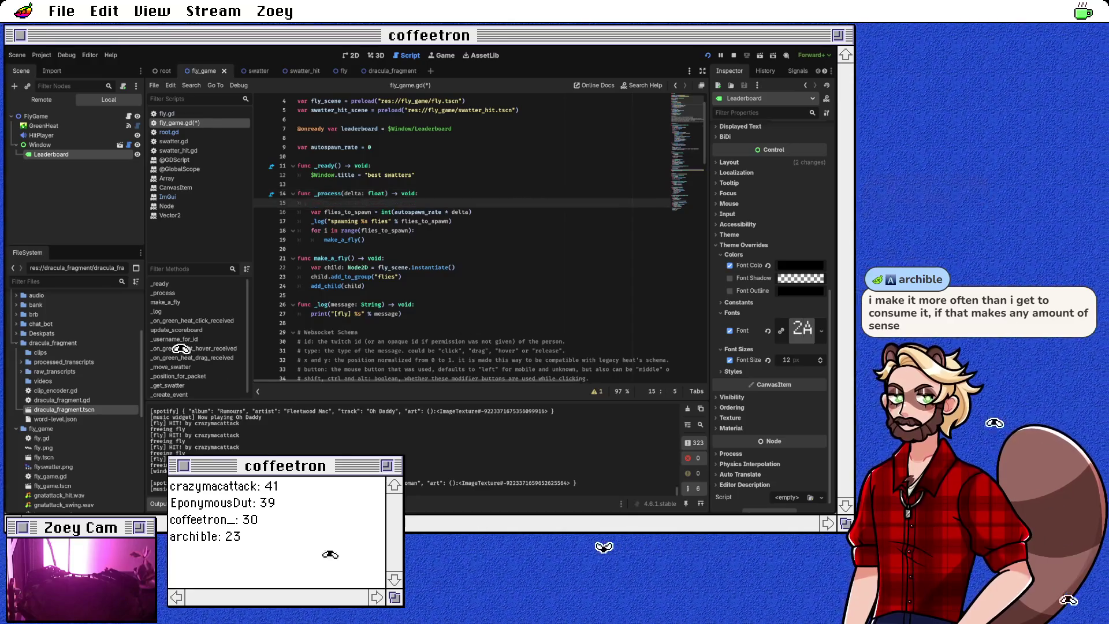
key("Return")
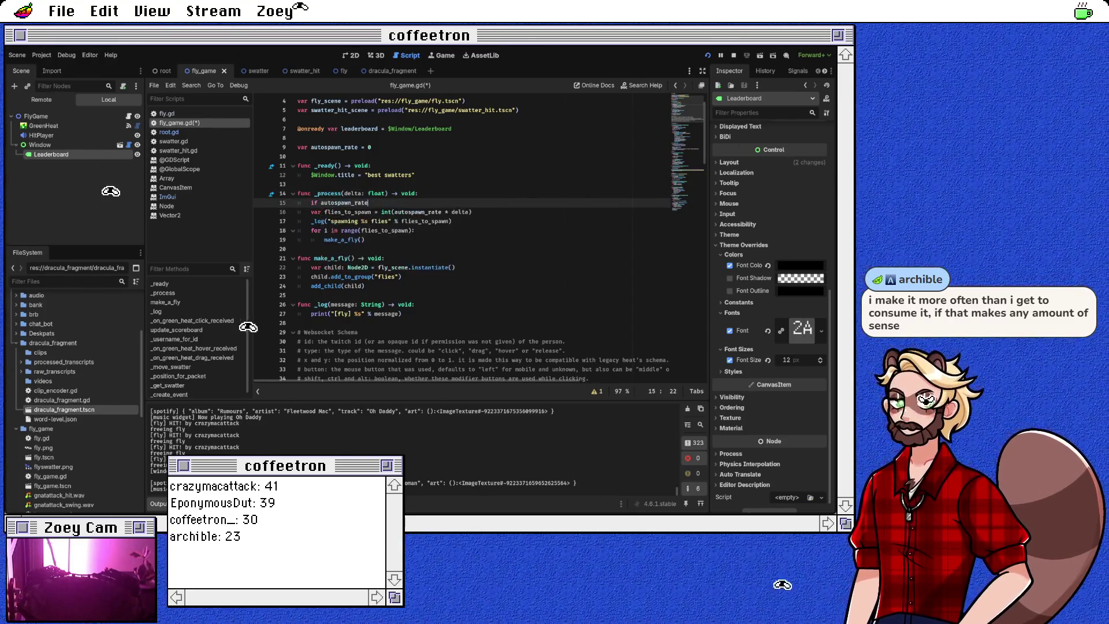
Indent the spawning lines under the if and save fly_game.gd.
key("Down")
key("Home")
key("shift+Down")
key("shift+Down")
key("shift+Down")
key("Tab")
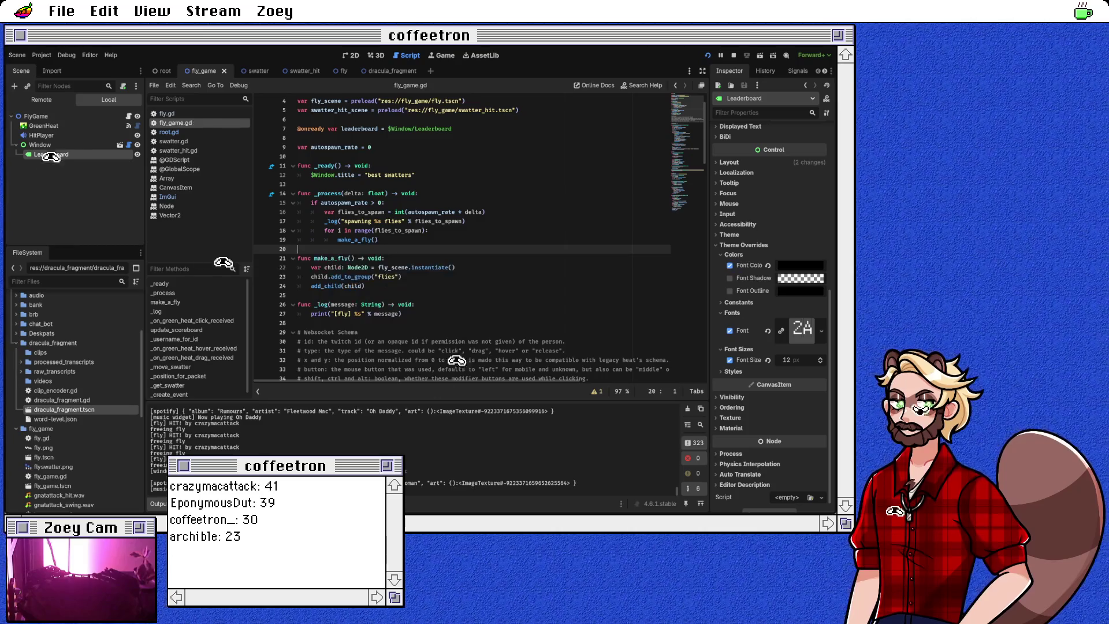
key("Left")
key("ctrl+s")
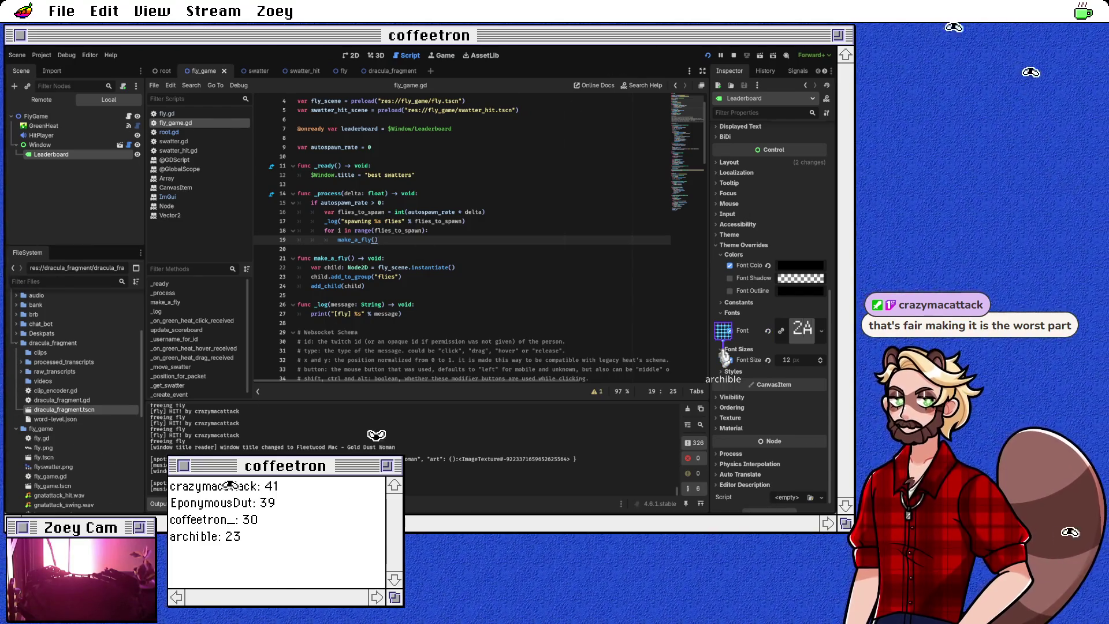
Place the caret at the end of line 18 in fly_game.gd.
left_click(429, 230)
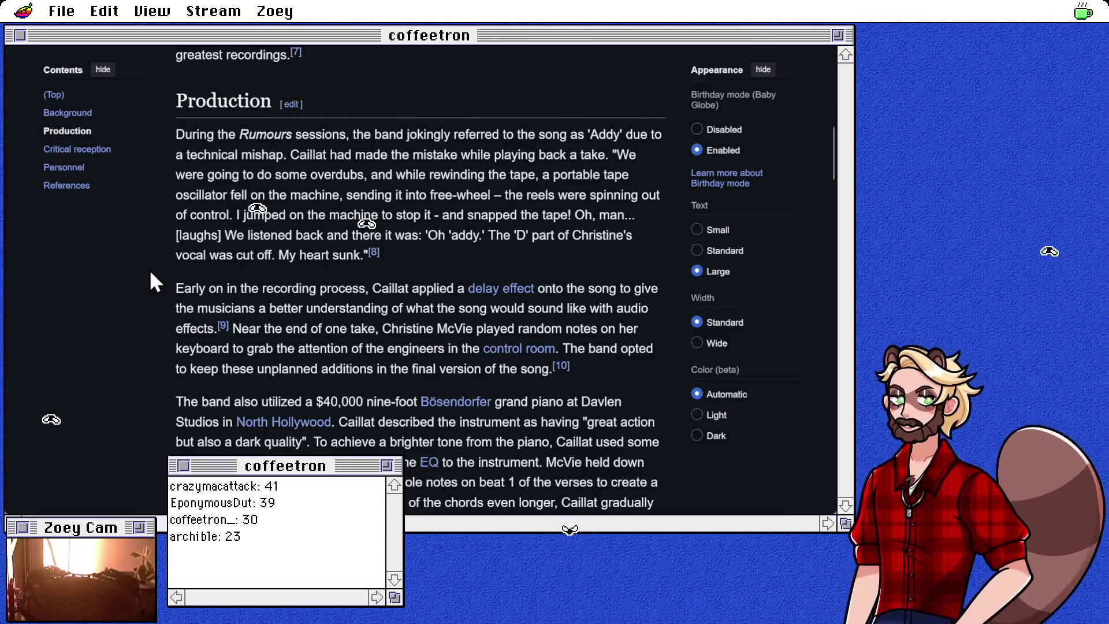
Open the Rumours rating panel and glance back at the Wikipedia song article.
key("ctrl+Tab")
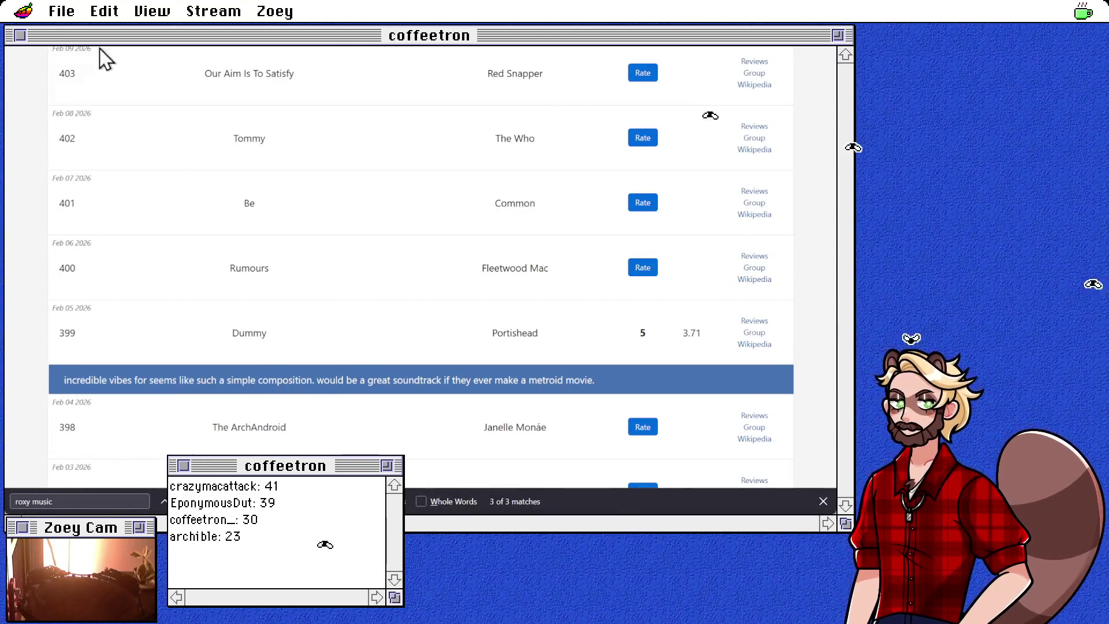
left_click(638, 271)
left_click(141, 254)
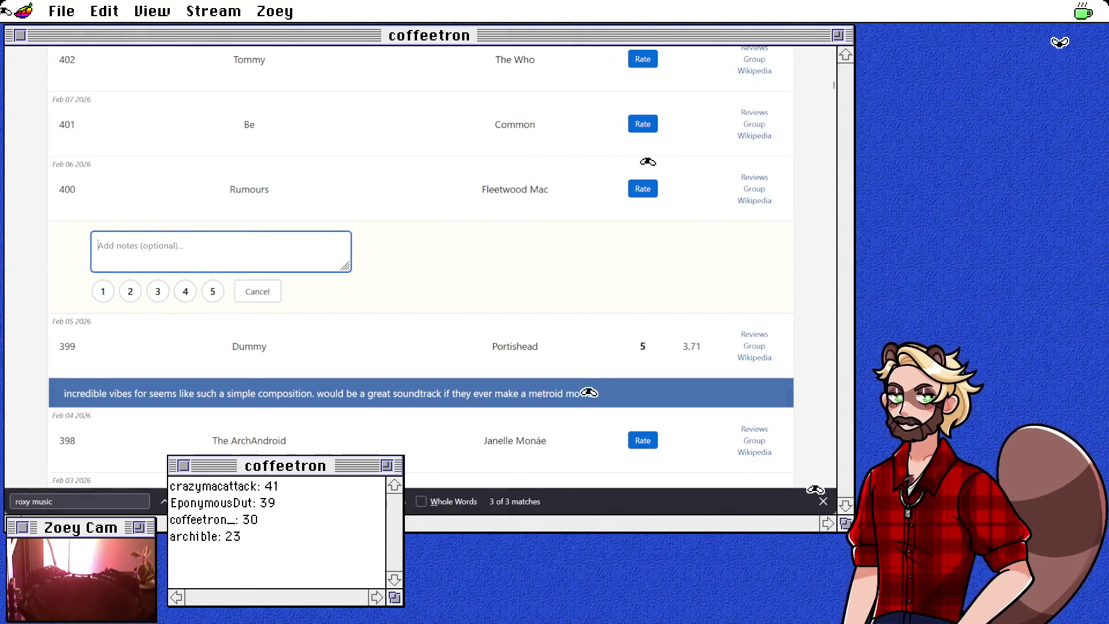
key("ctrl+Tab")
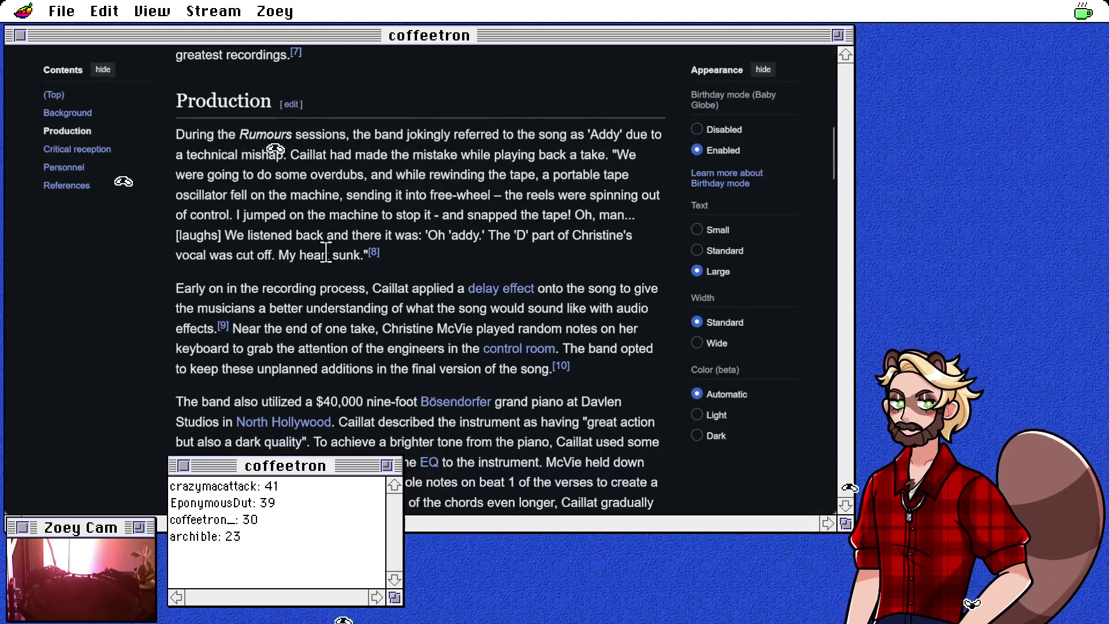
scroll(265, 232, "up", 4)
scroll(301, 248, "up", 4)
scroll(330, 249, "up", 2)
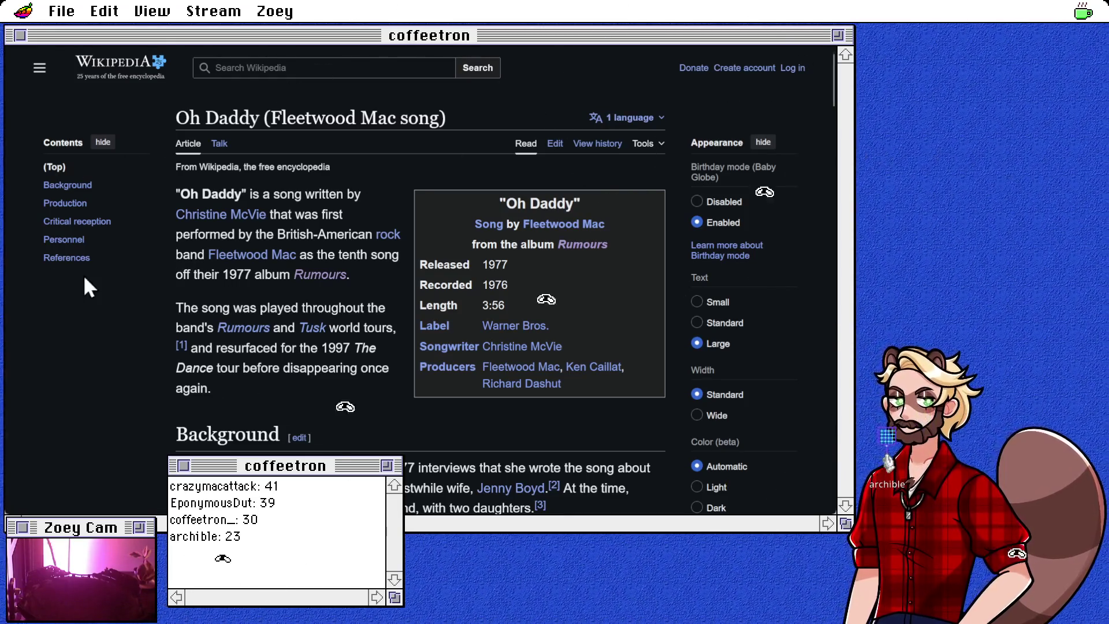
key("ctrl+w")
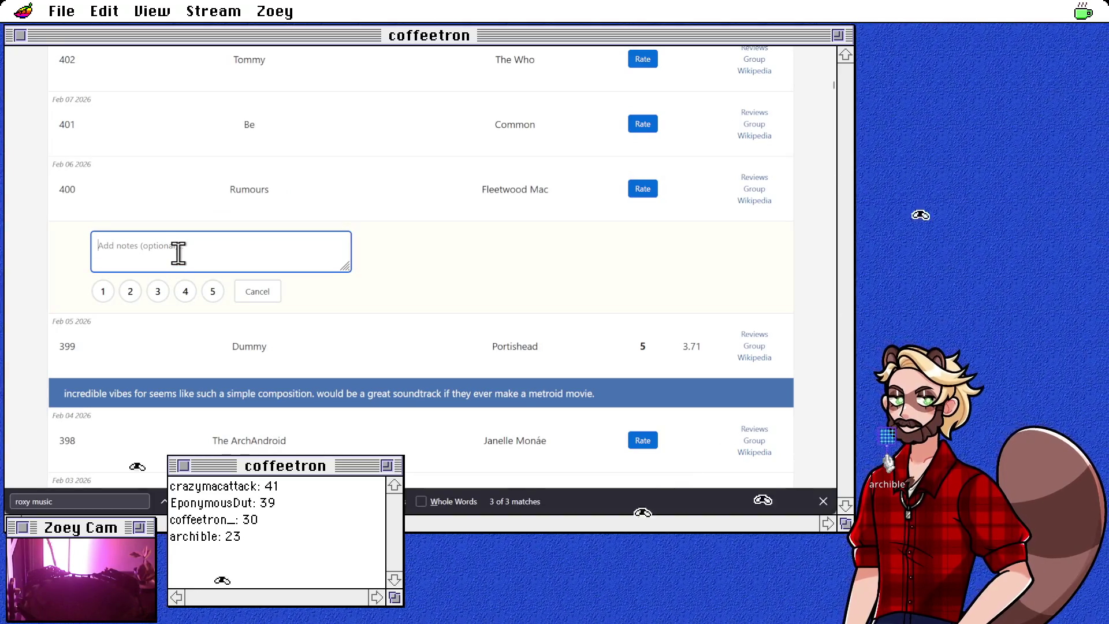
Write a note that some songs don't fit but it's still a 5, and rate Rumours 5.
type("I can't believe I'm not")
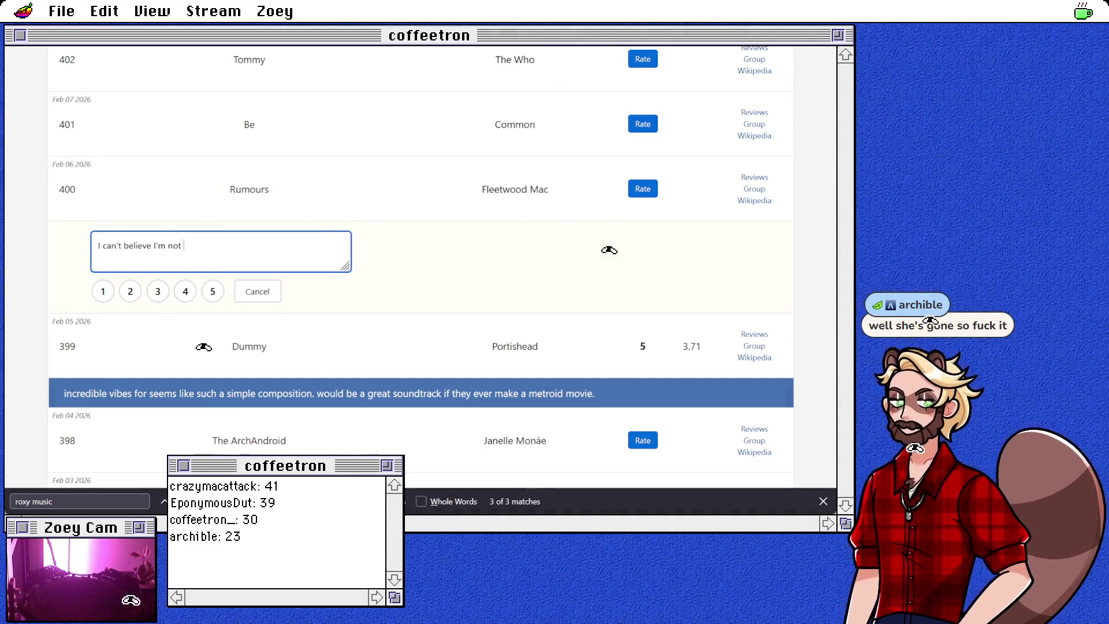
key("BackSpace")
type("I kinda")
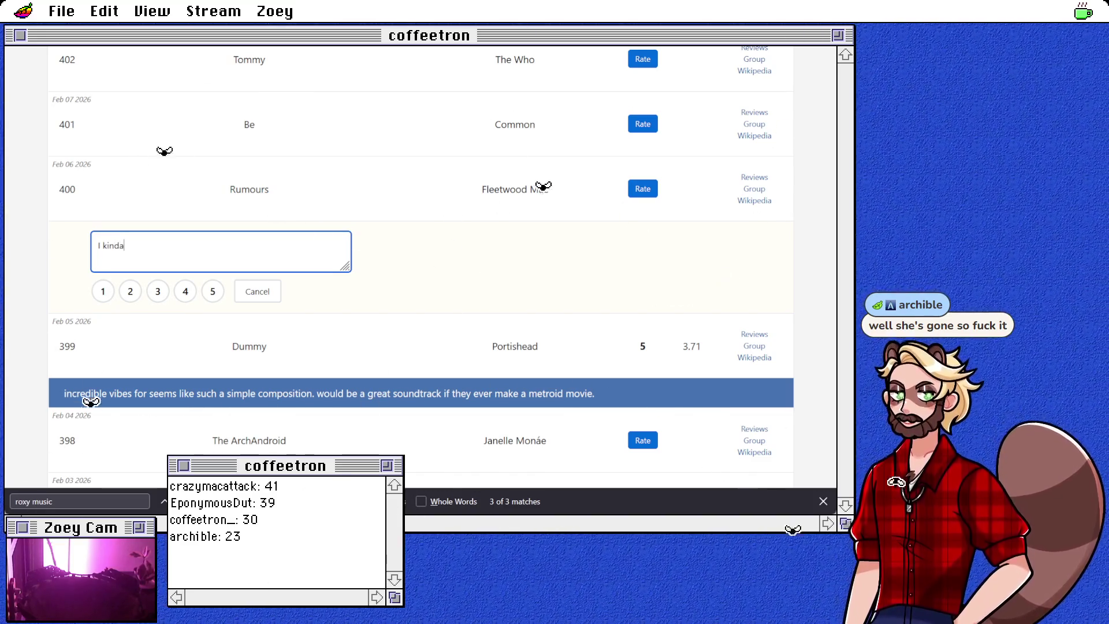
type("thing")
type(" theres's ")
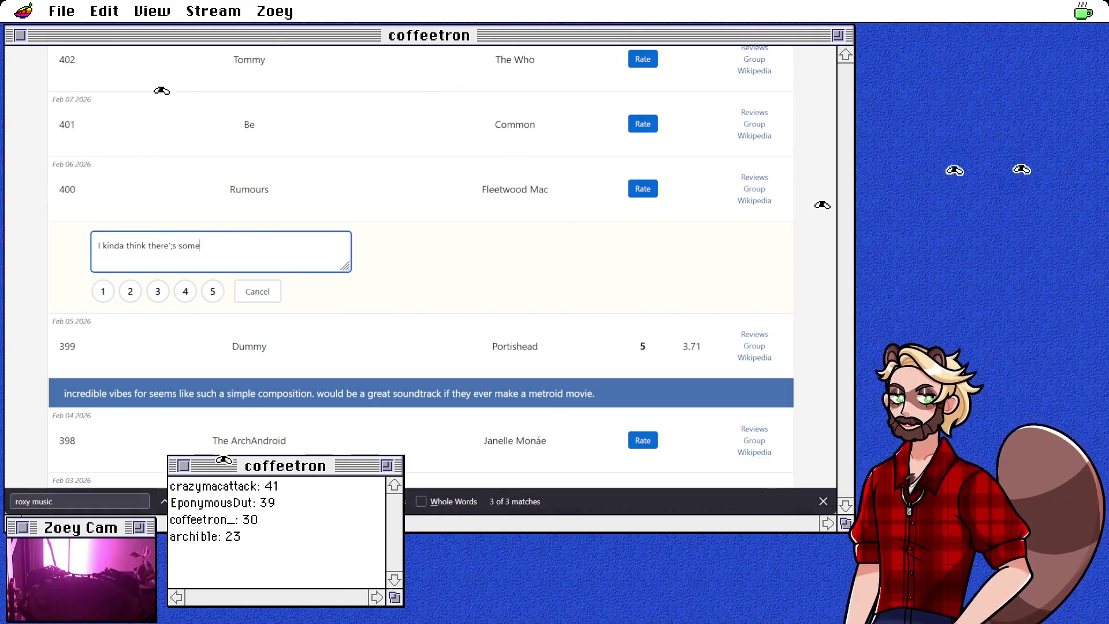
type(" som")
key("BackSpace")
key("BackSpace")
key("BackSpace")
type("some songs on this that do")
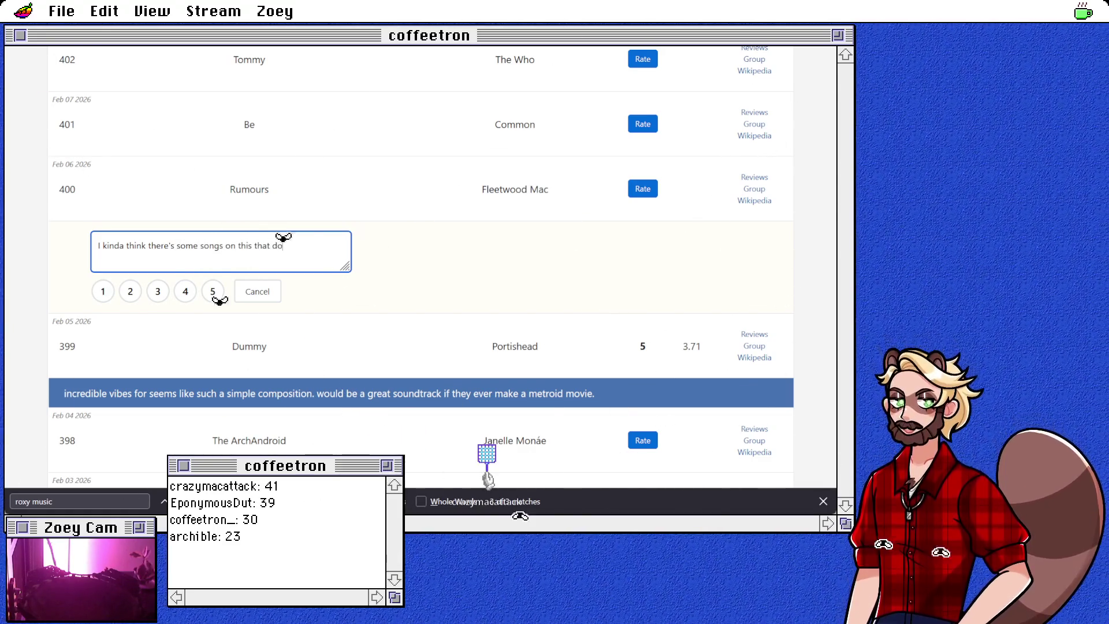
type("n't fit the vibe,")
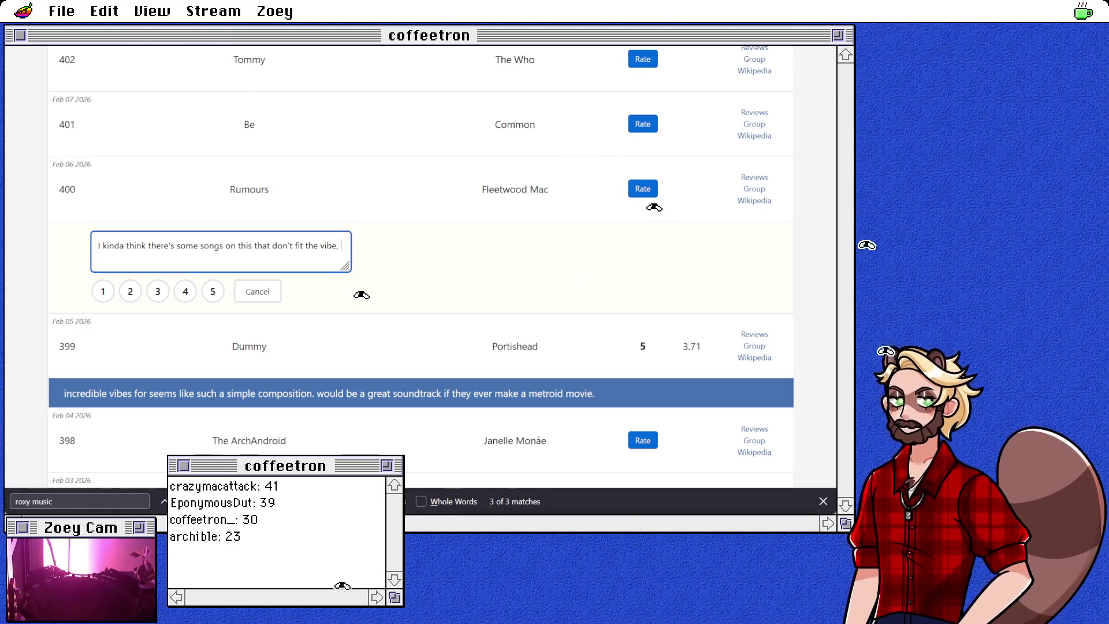
type("but it's still")
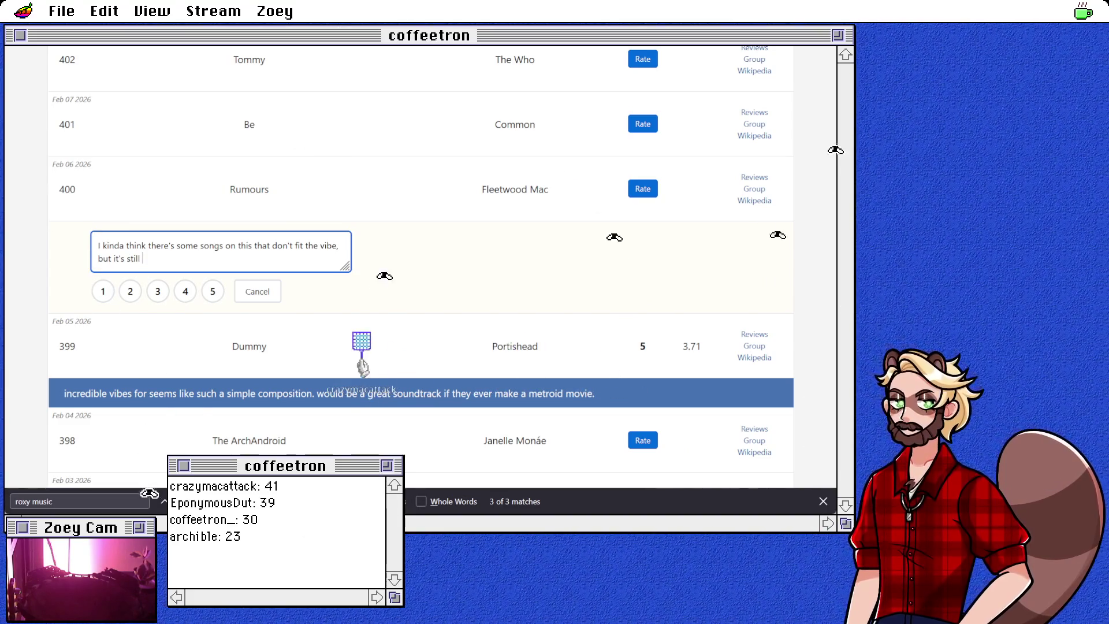
type("a 5.")
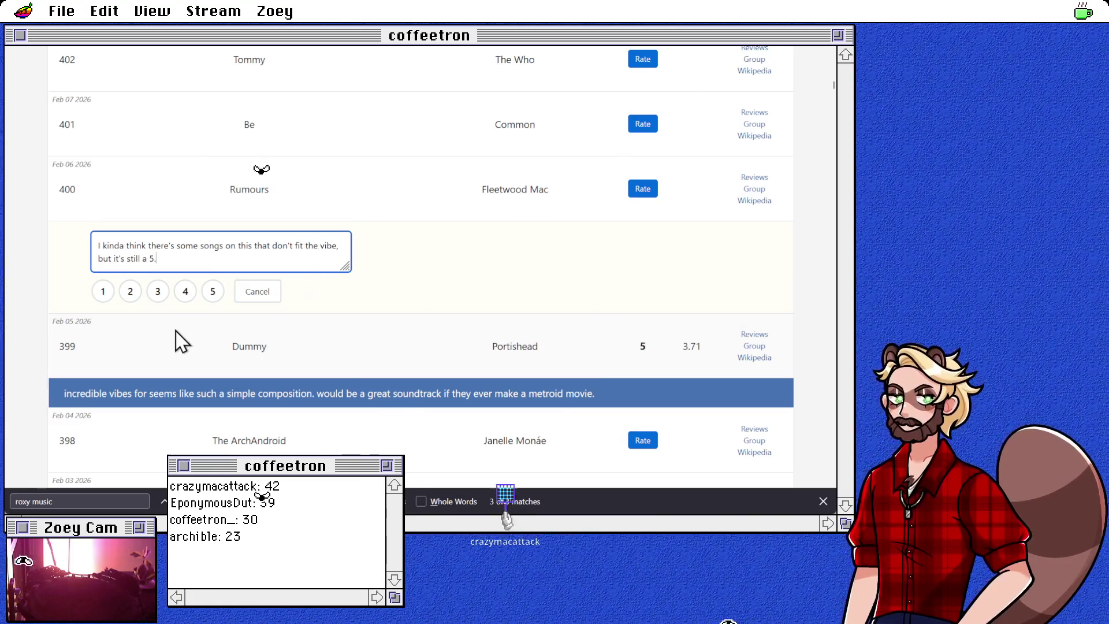
left_click(217, 300)
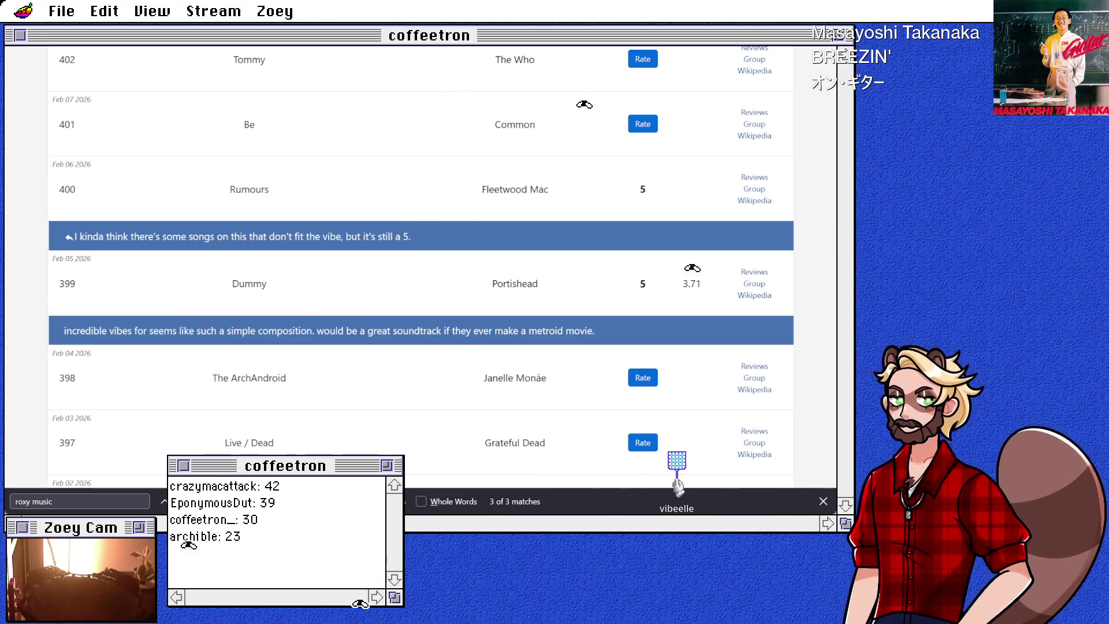
key("alt+Tab")
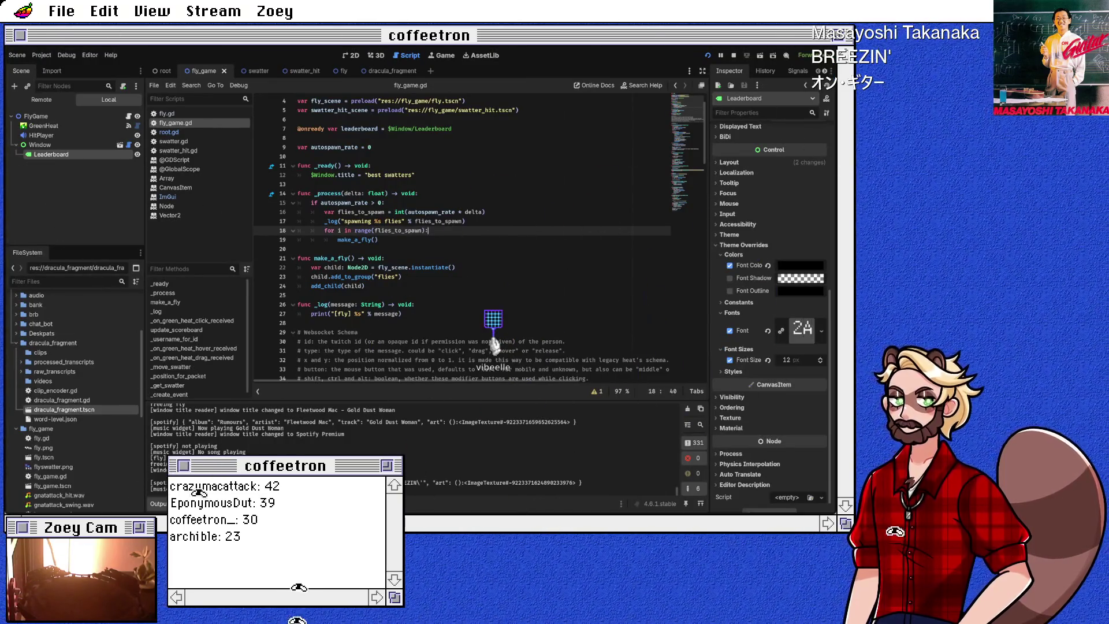
Review fly_game.gd's autospawn_rate check and _process function from the top of the script.
key("Down")
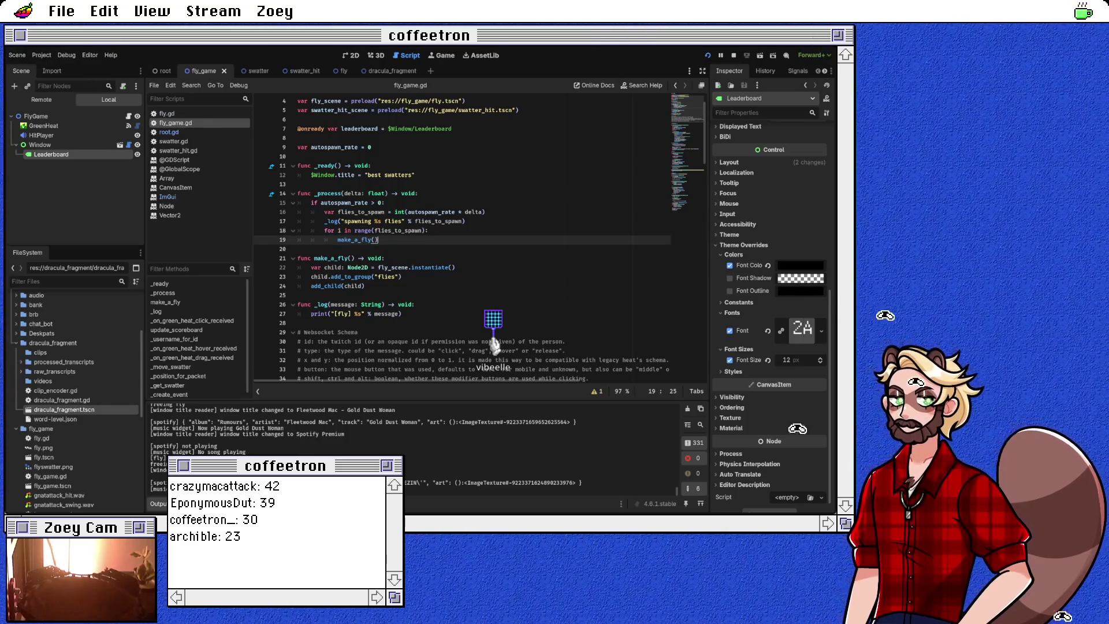
left_click(385, 203)
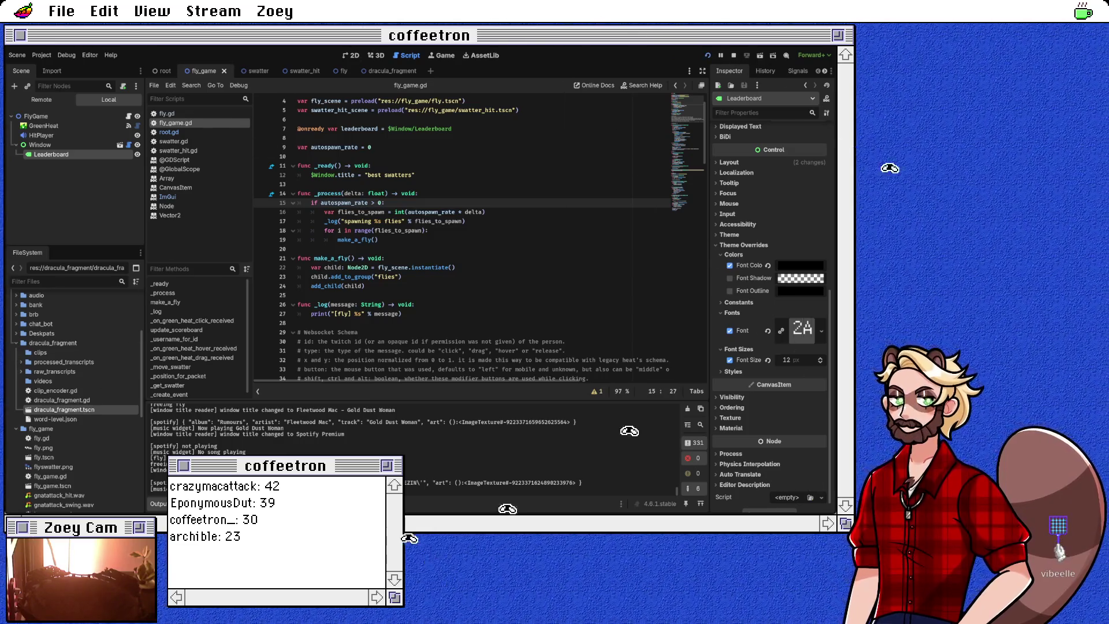
scroll(462, 232, "up", 1)
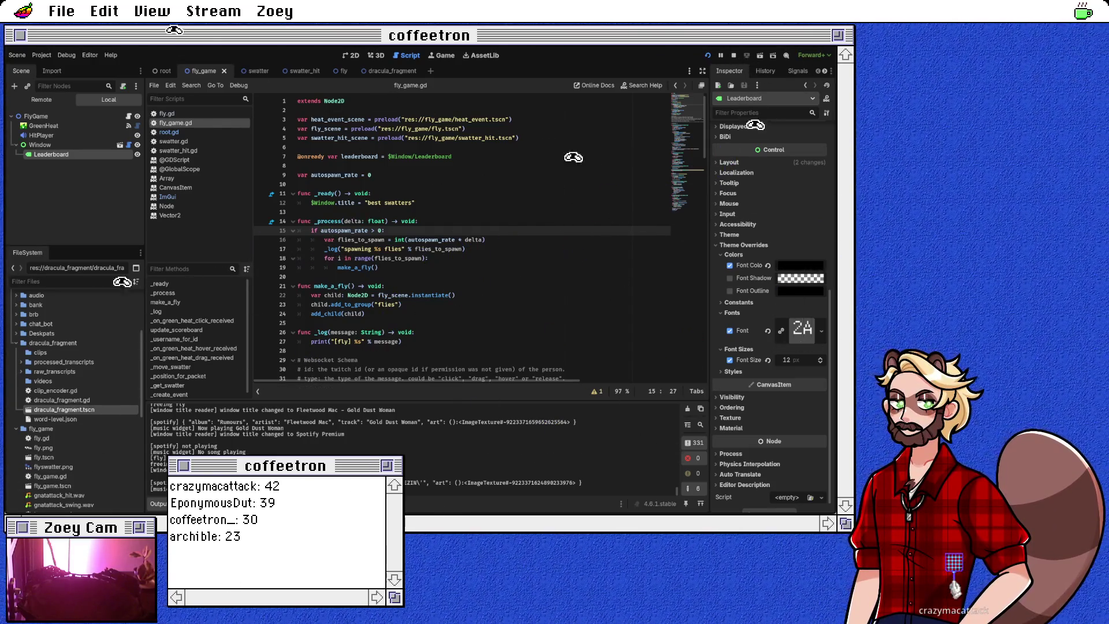
left_click(395, 220)
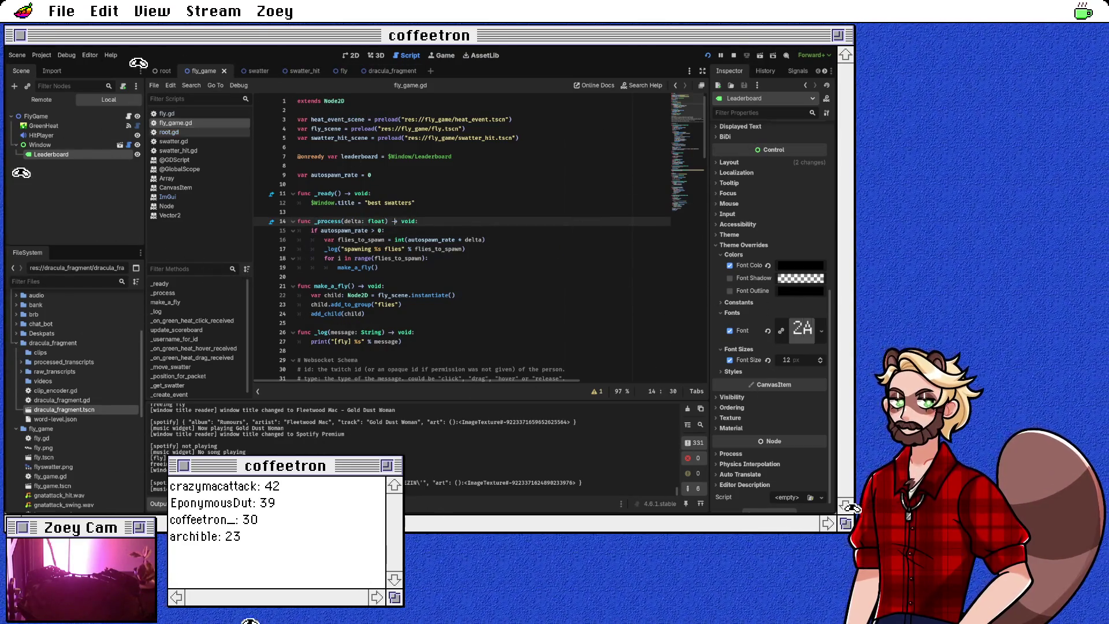
left_click(169, 132)
Toggle a breakpoint beside the autospawn_rate assignment in root.gd.
left_click(382, 267)
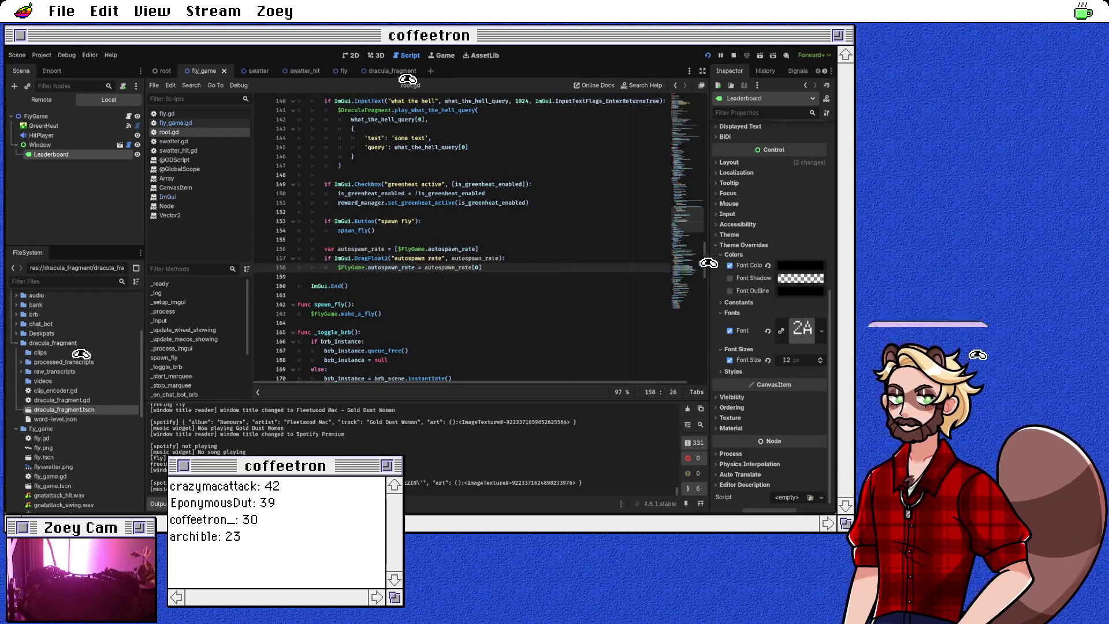
scroll(405, 243, "up", 1)
left_click(262, 268)
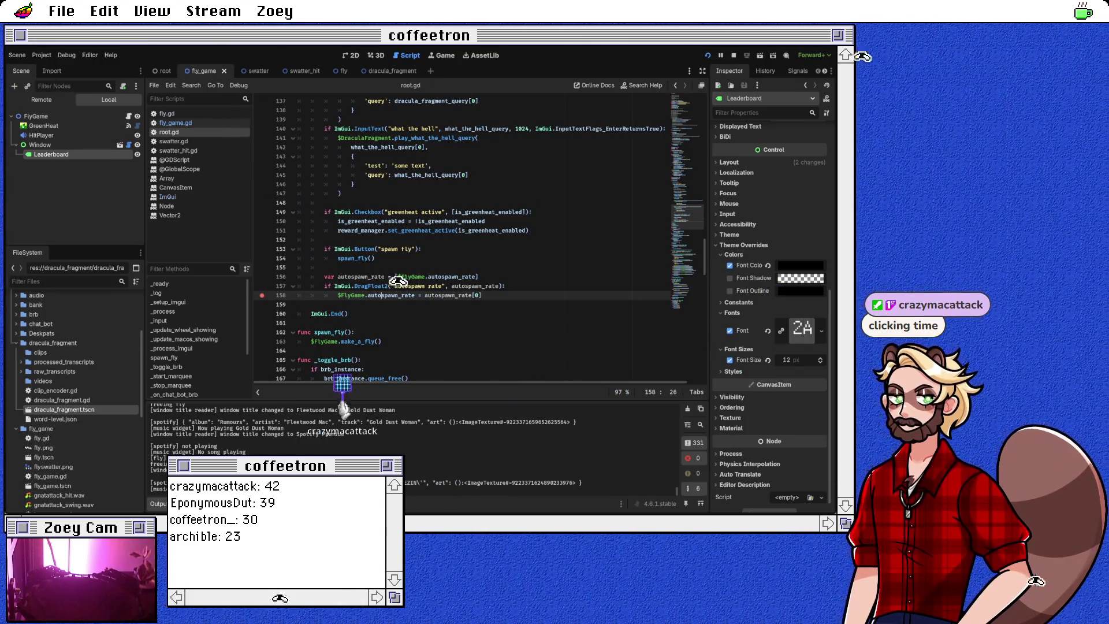
Insert print("setting autospawn rate to %s" % autospawn_rate[0]) above the assignment.
key("ctrl+shift+Return")
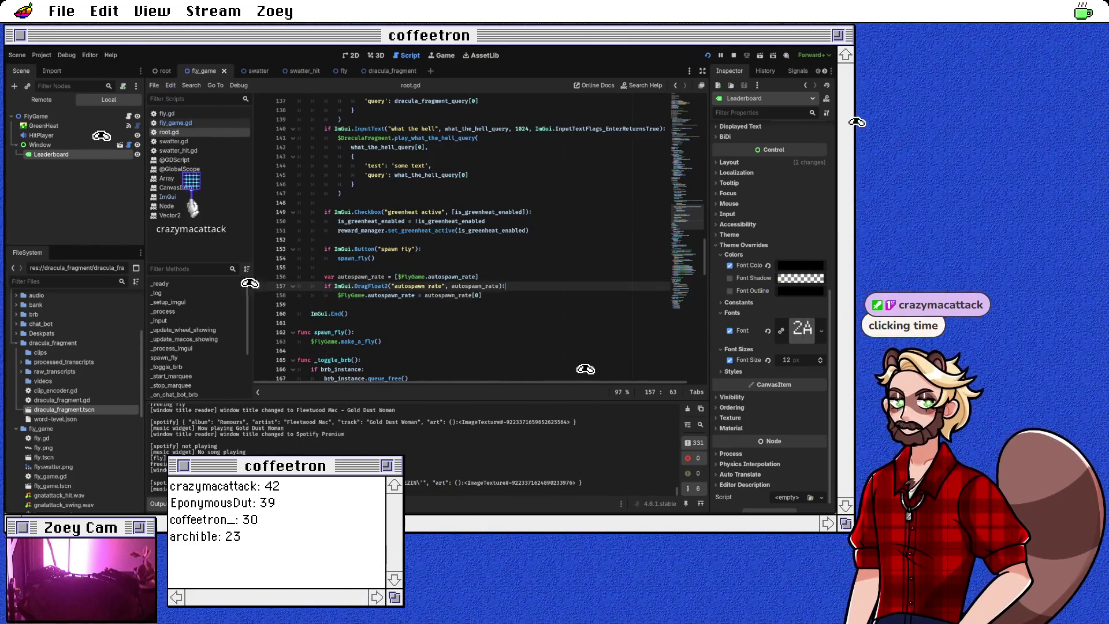
type("pritn(")
key("BackSpace")
key("BackSpace")
key("BackSpace")
type("nt(\"setting")
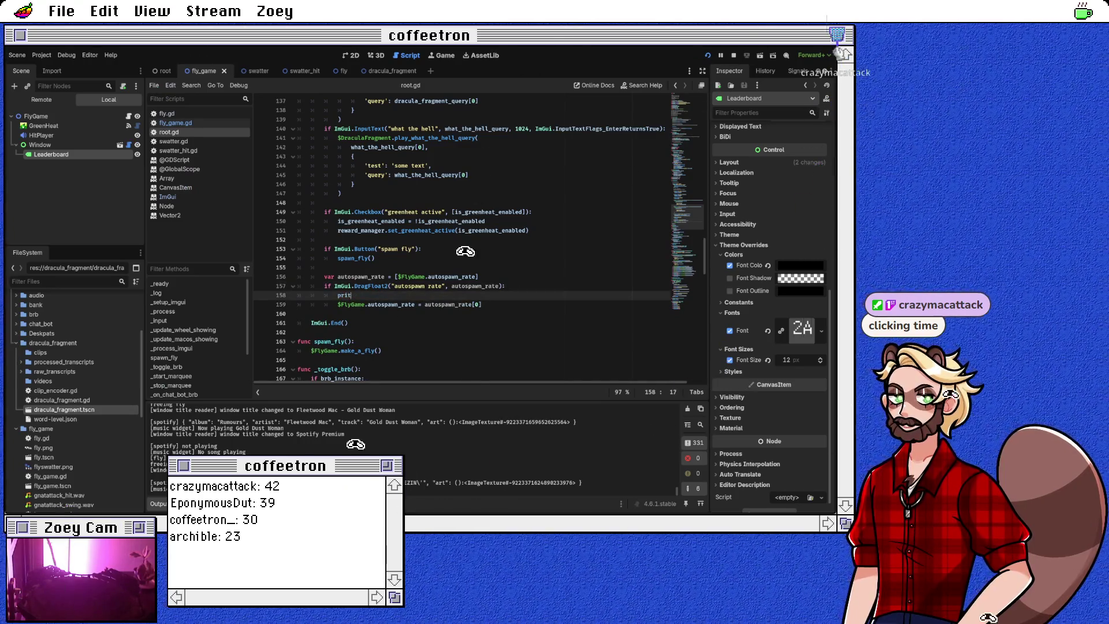
type(" autospawn rate %")
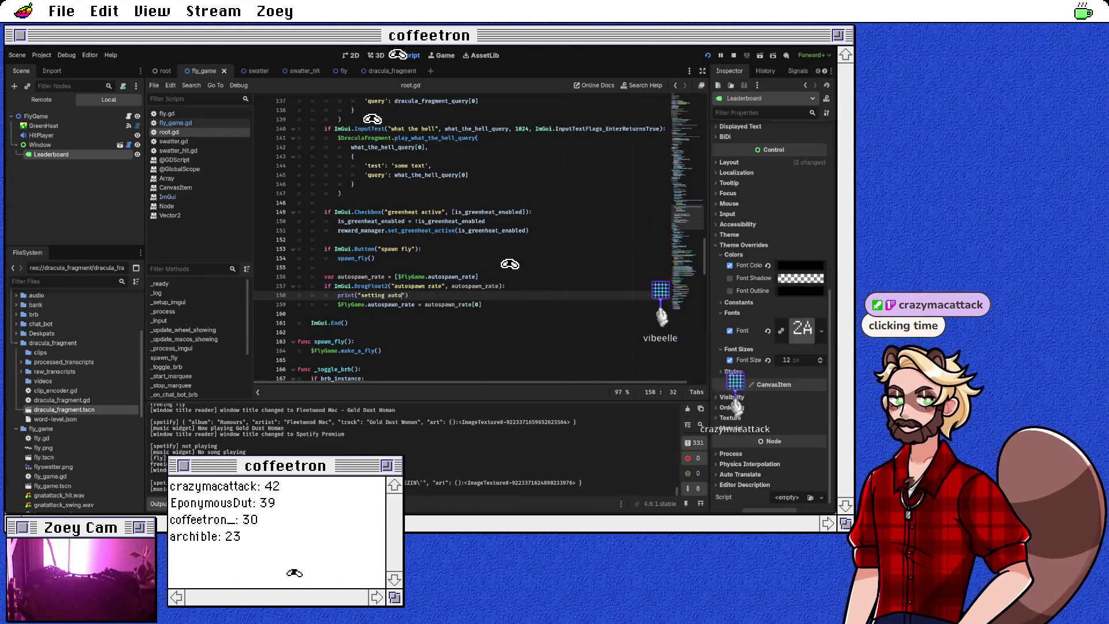
key("BackSpace")
type("to %s\" ")
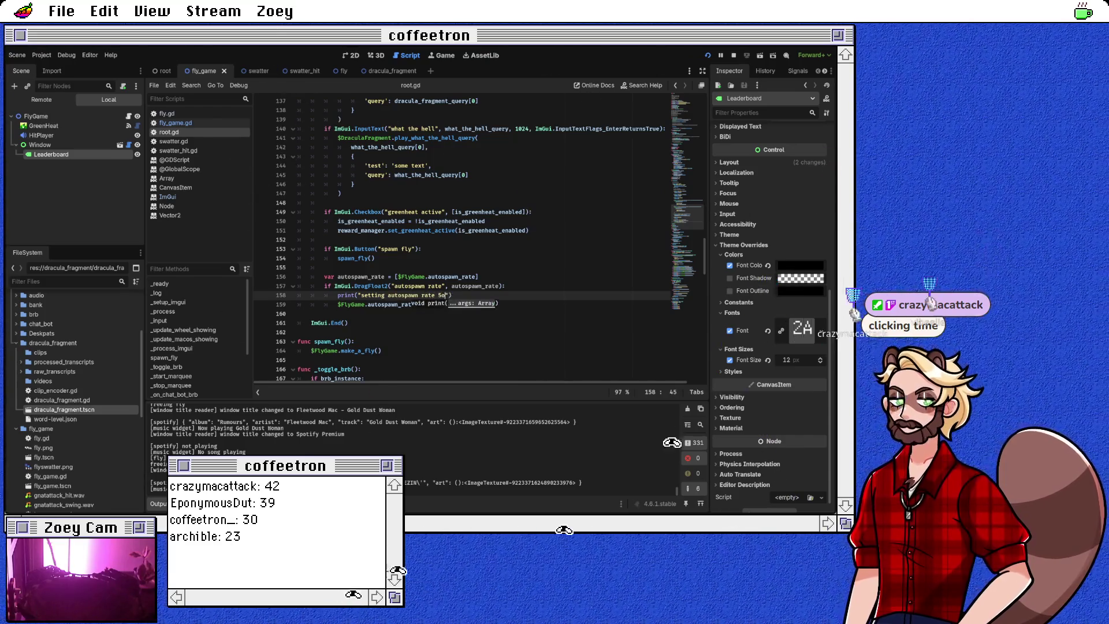
type("% auto")
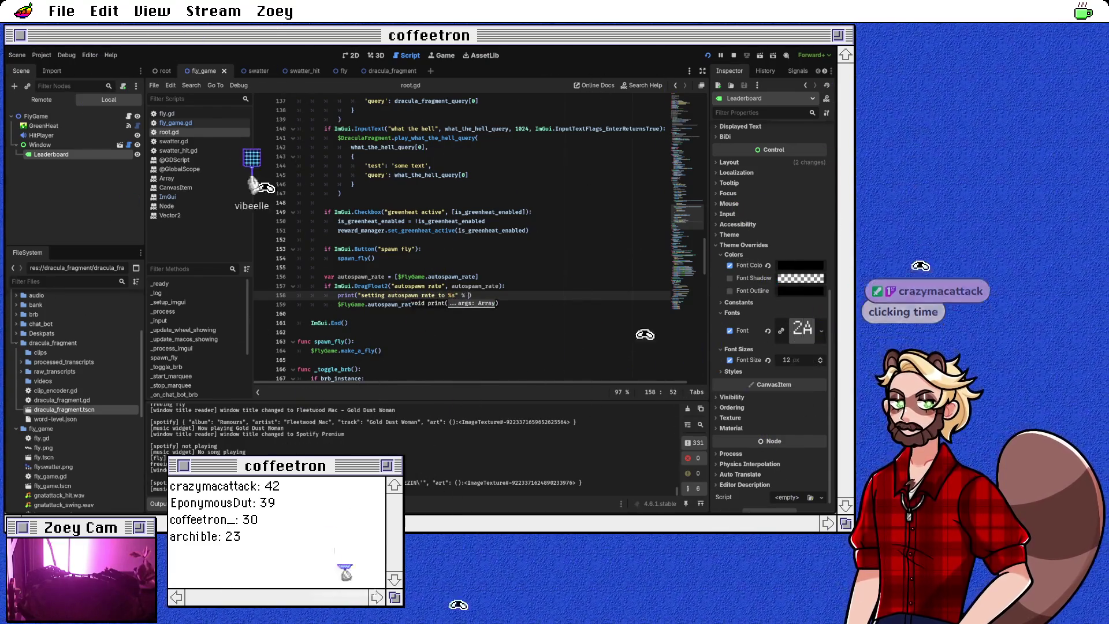
type("s")
key("Return")
type("[0]")
key("Down")
key("End")
type("[0]")
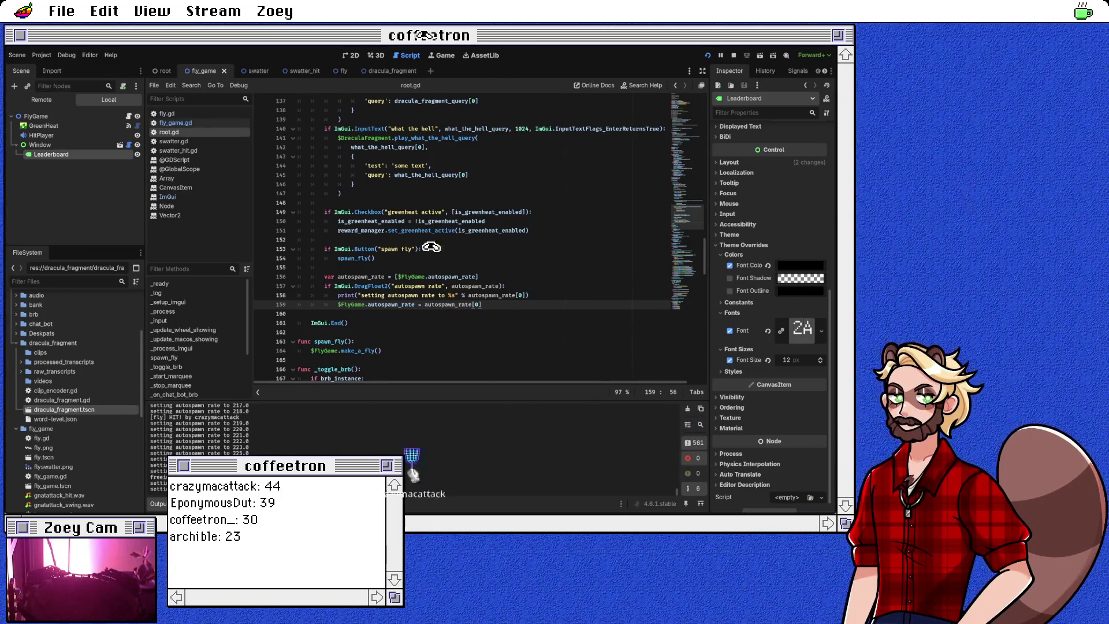
Set a breakpoint on fly_game.gd line 16, where flies_to_spawn uses autospawn_rate and delta.
left_click(444, 305)
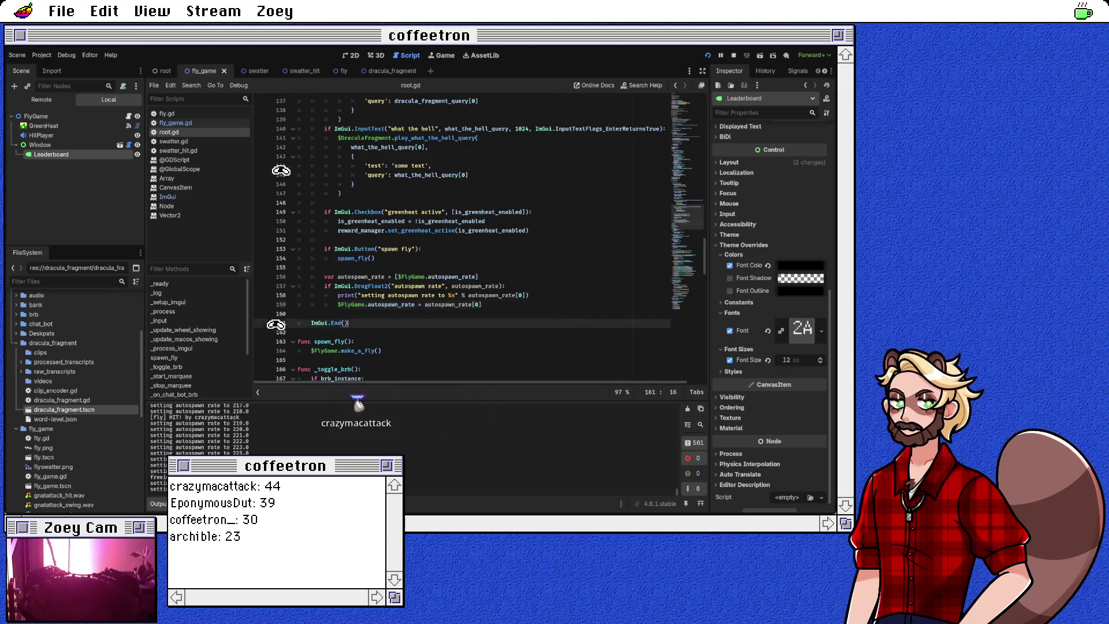
double_click(445, 305)
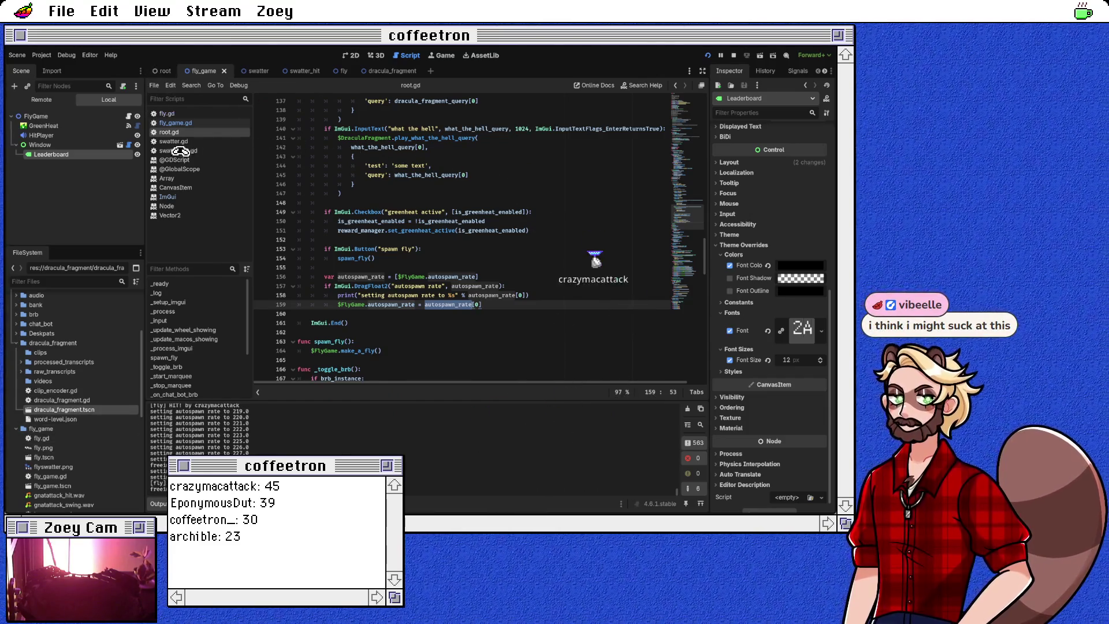
key("alt+Left")
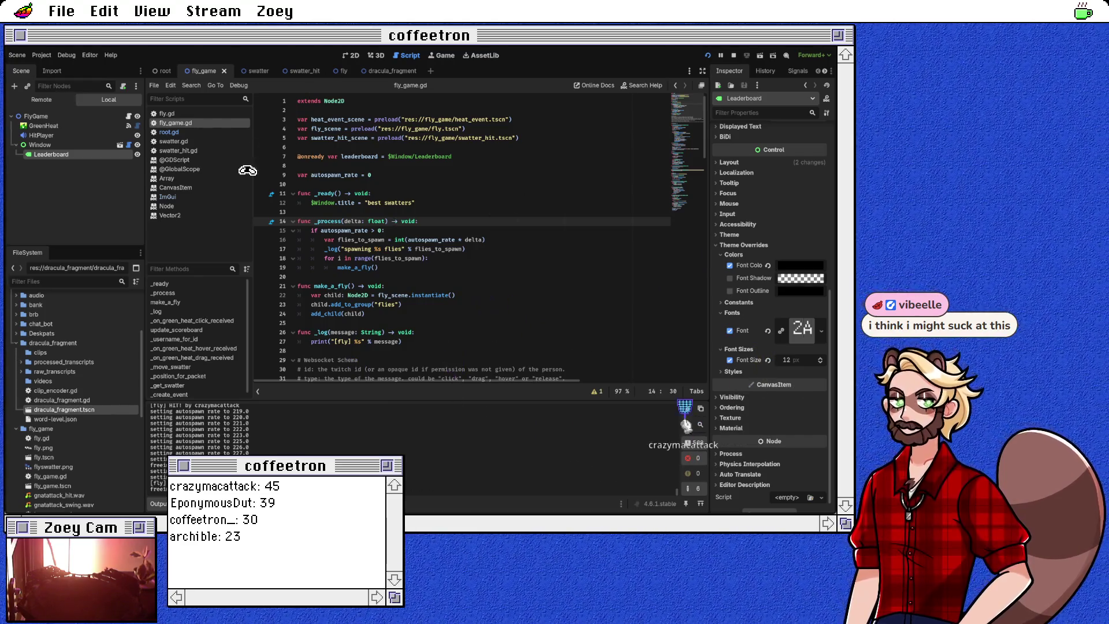
double_click(431, 240)
double_click(474, 239)
key("End")
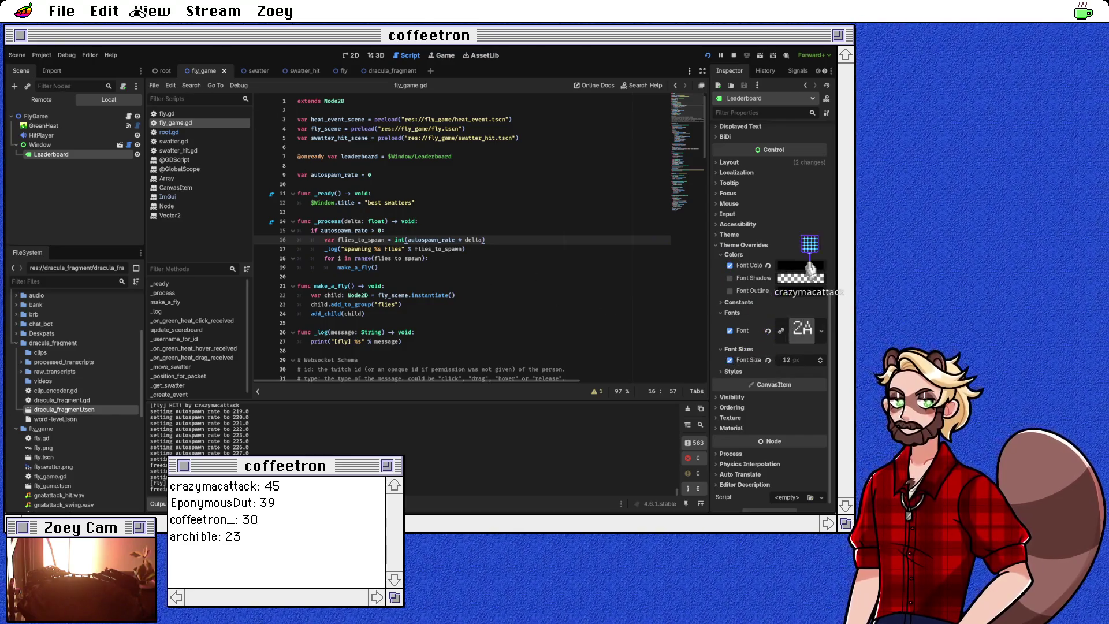
key("Up")
key("Up")
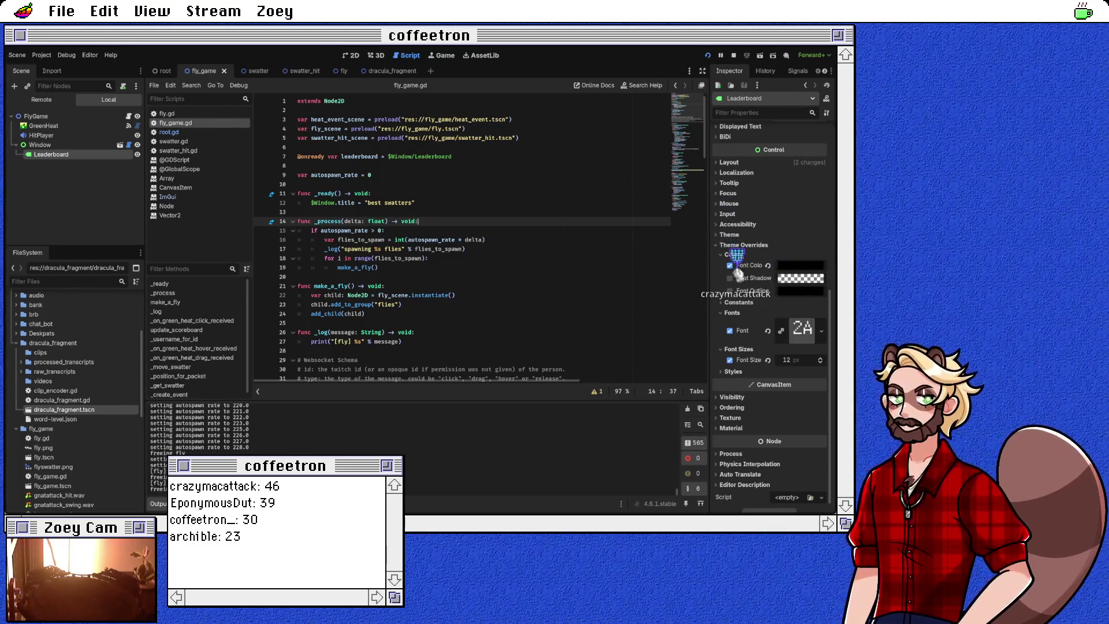
left_click(262, 239)
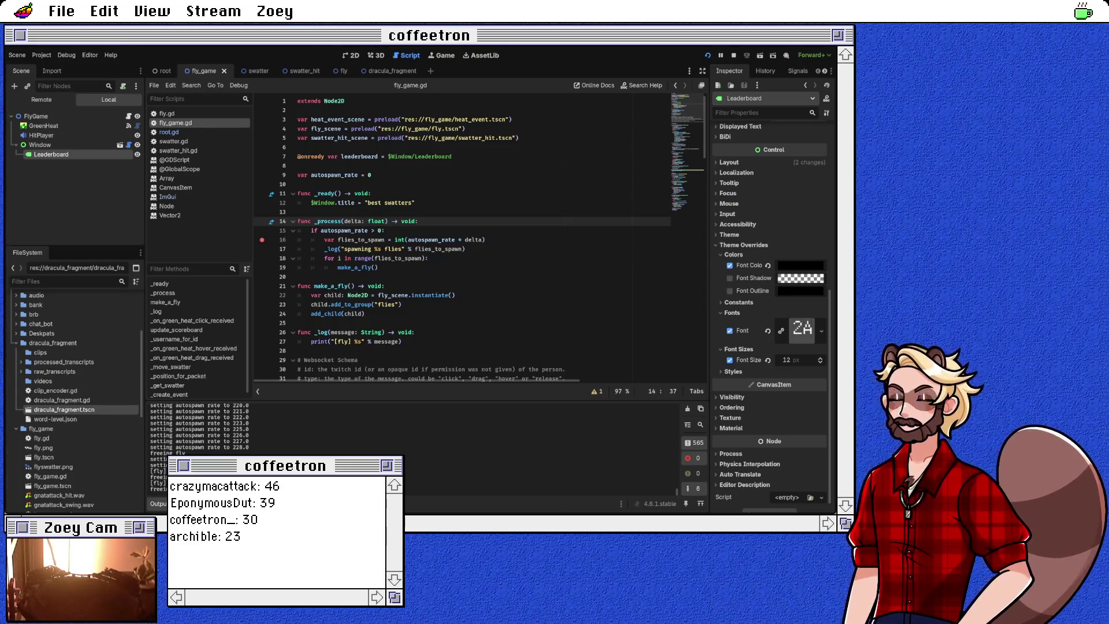
left_click(339, 239)
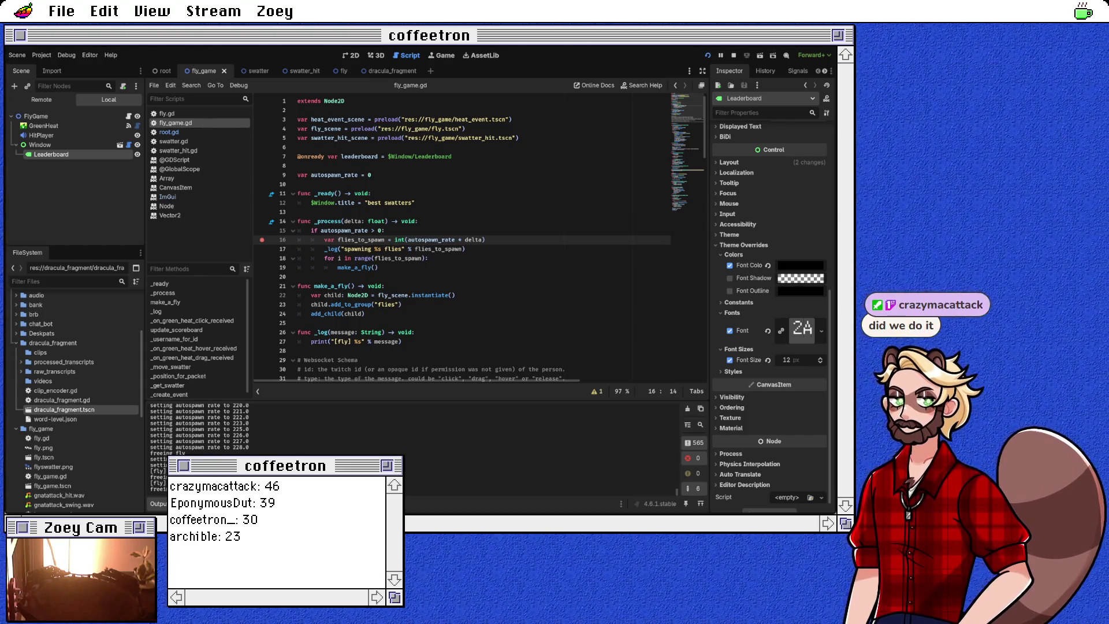
double_click(345, 230)
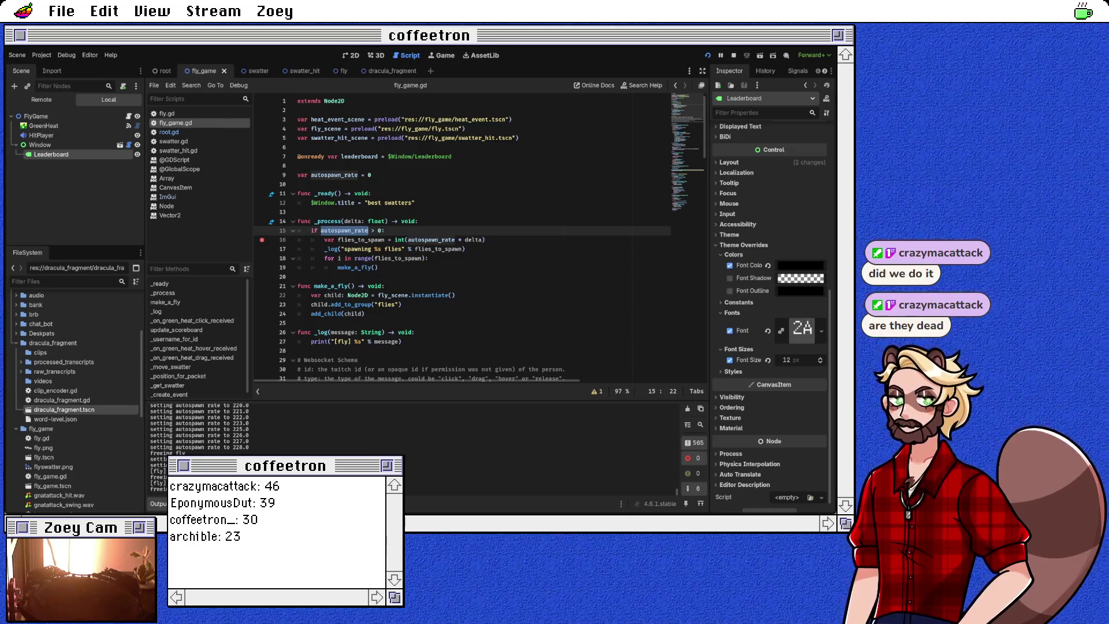
Restart the fly game and continue past the line 16 breakpoint in fly_game.gd.
left_click(708, 55)
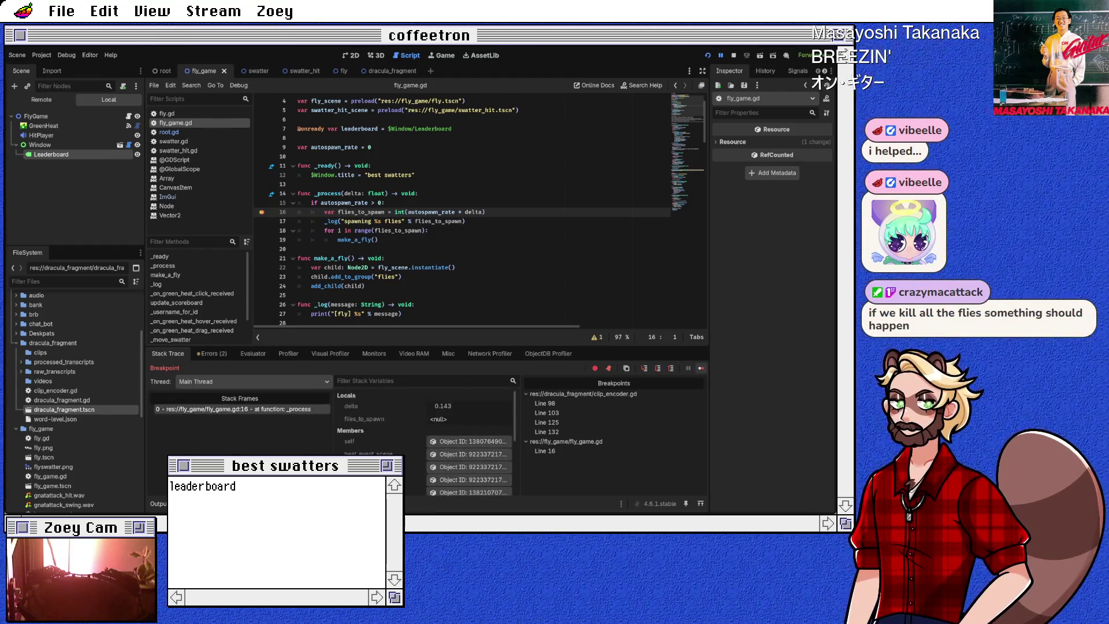
key("F12")
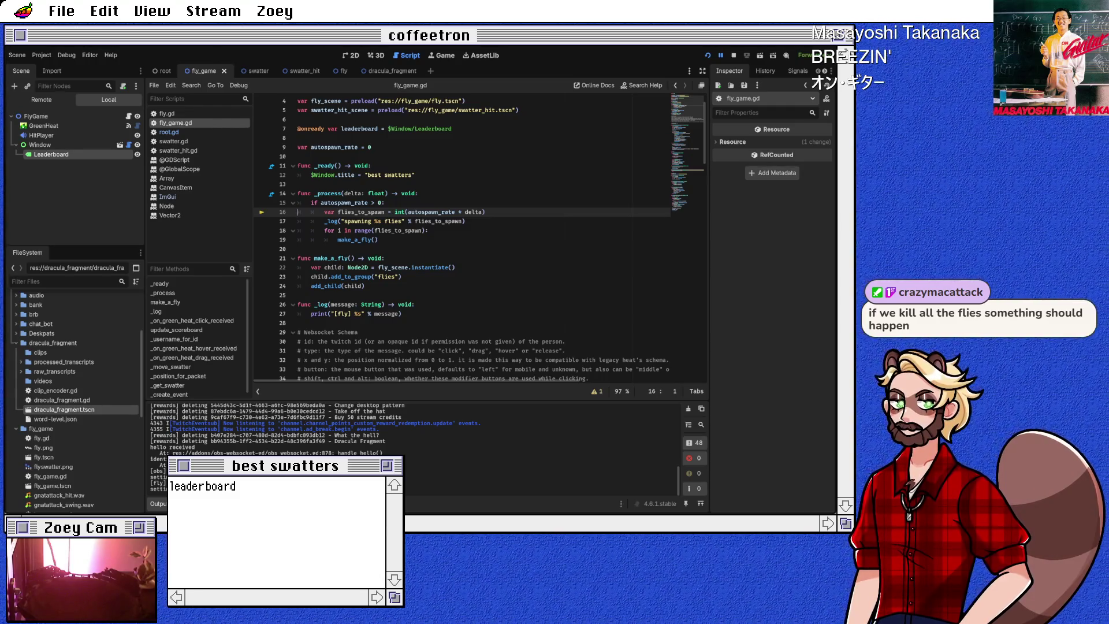
key("alt+d")
key("F12")
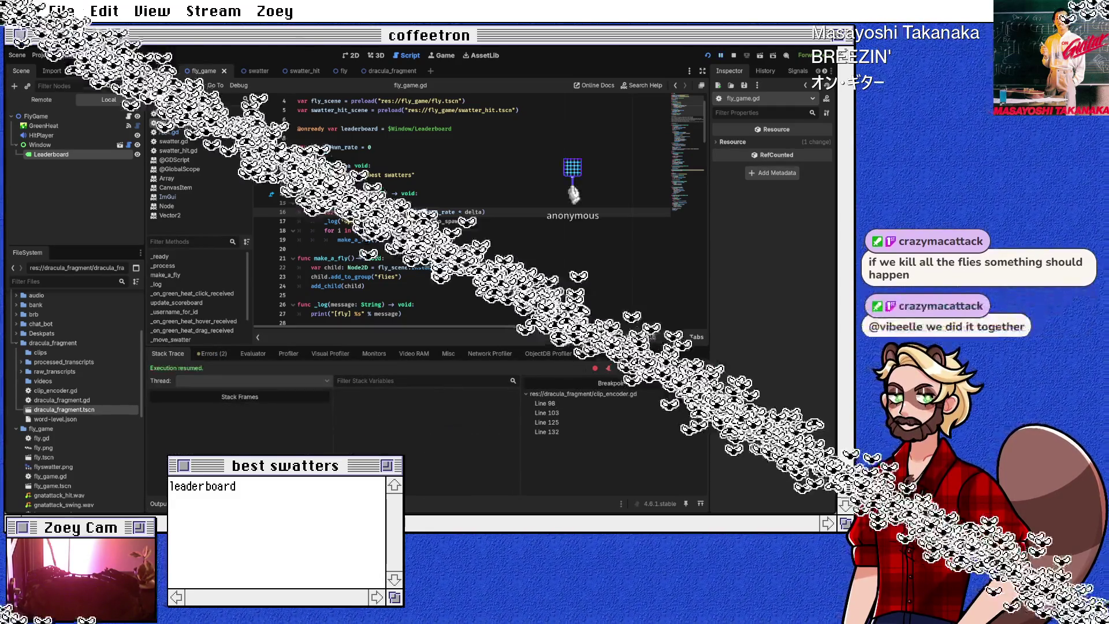